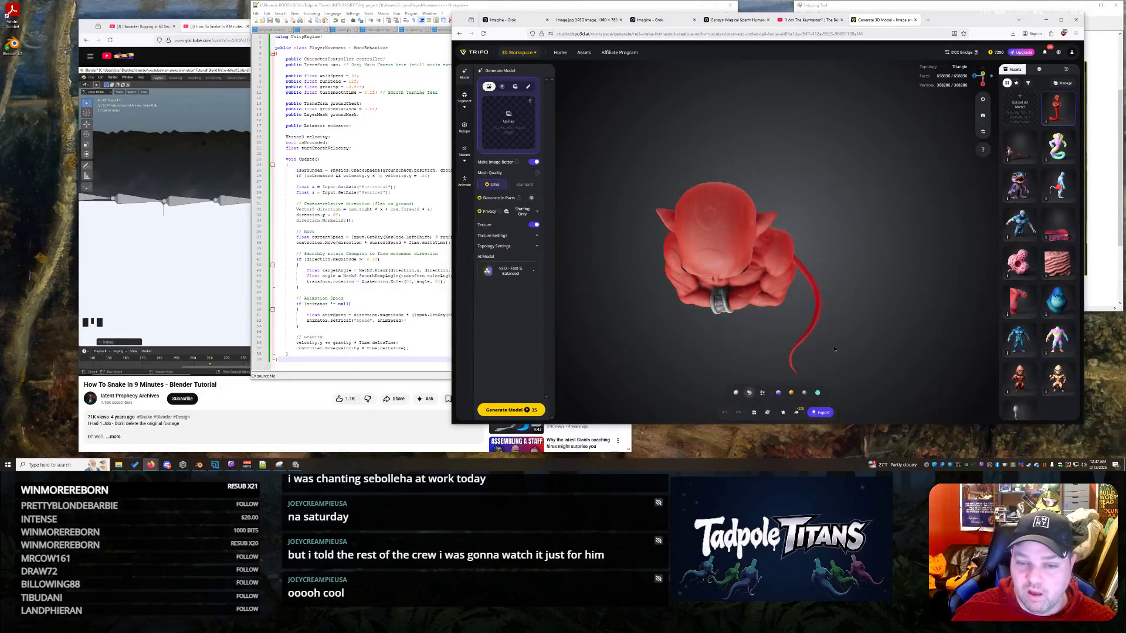
# - Zoom and rotate the red horned Tripo model to a front chest view, then minimise Notepad++
pyautogui.scroll(10, 738, 340)
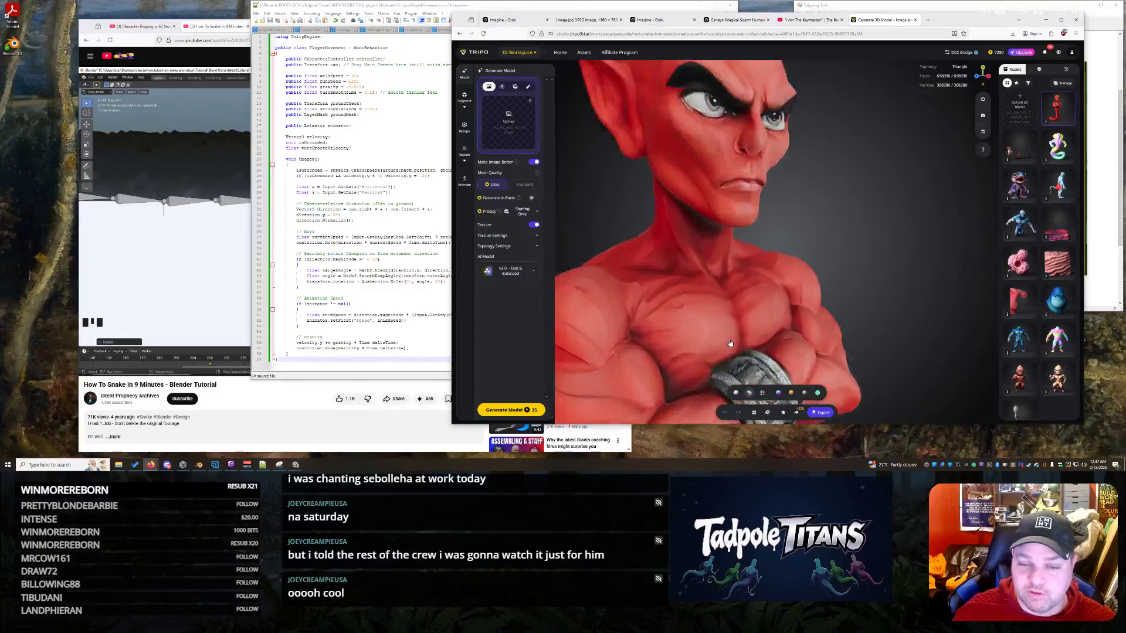
pyautogui.moveTo(824, 227)
pyautogui.mouseDown()
pyautogui.moveTo(833, 235)
pyautogui.moveTo(812, 247)
pyautogui.moveTo(727, 236)
pyautogui.moveTo(782, 251)
pyautogui.moveTo(768, 259)
pyautogui.moveTo(762, 247)
pyautogui.mouseUp()
pyautogui.scroll(-3, 773, 251)
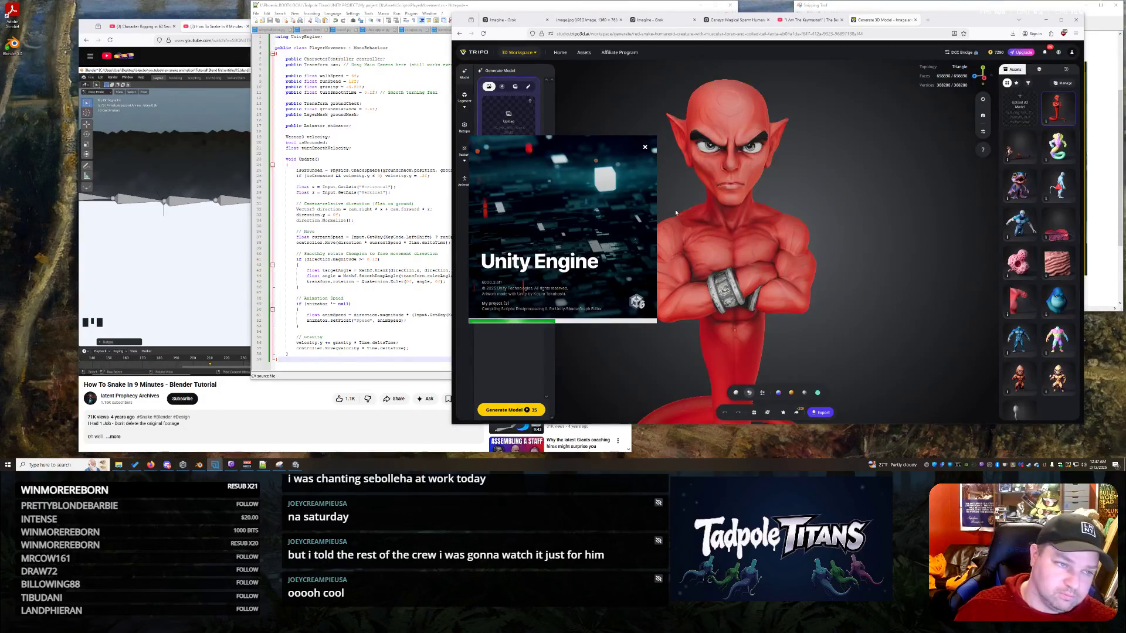
pyautogui.moveTo(432, 3); pyautogui.dragTo(261, 22)
pyautogui.click(530, 26)
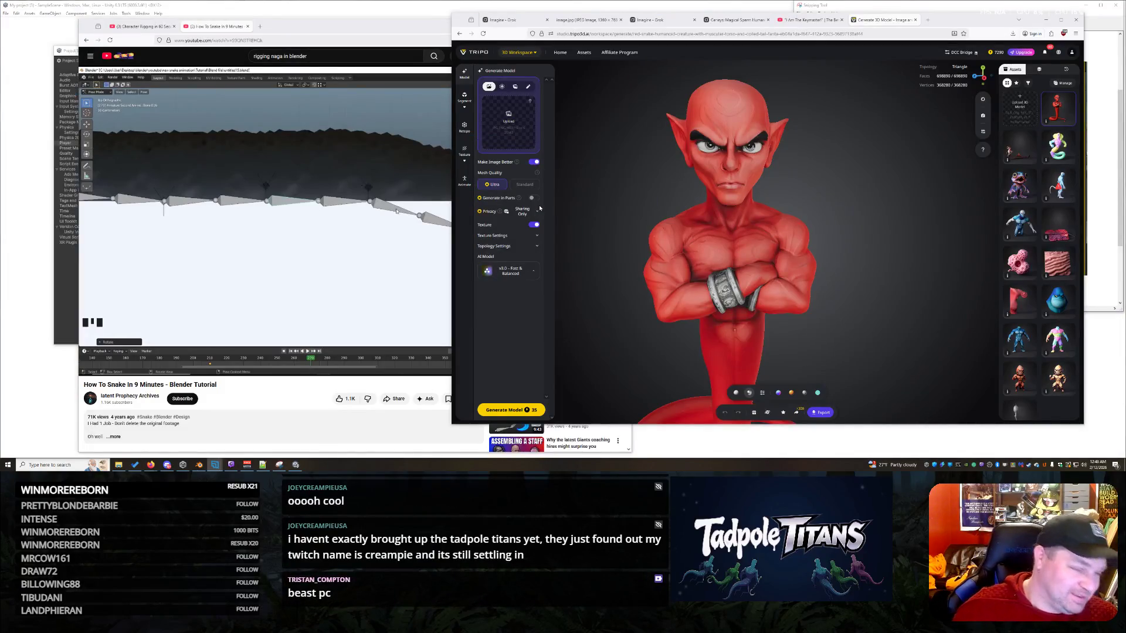
# - Bring Unity forward and close the Project Settings window
pyautogui.click(387, 12)
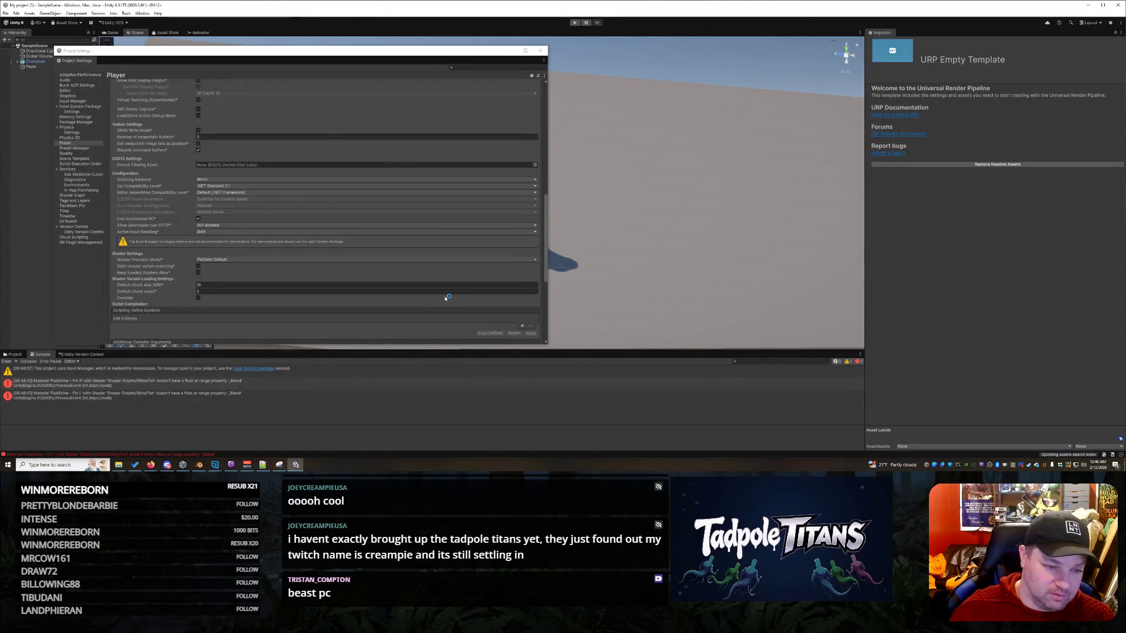
pyautogui.scroll(-3, 446, 298)
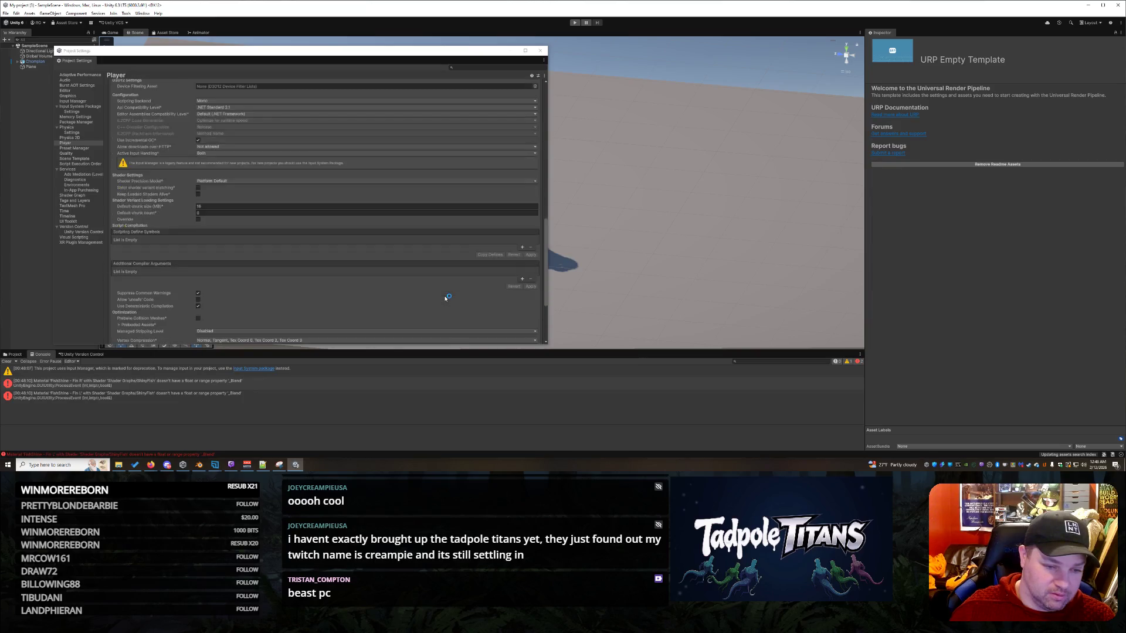
pyautogui.scroll(-1, 446, 297)
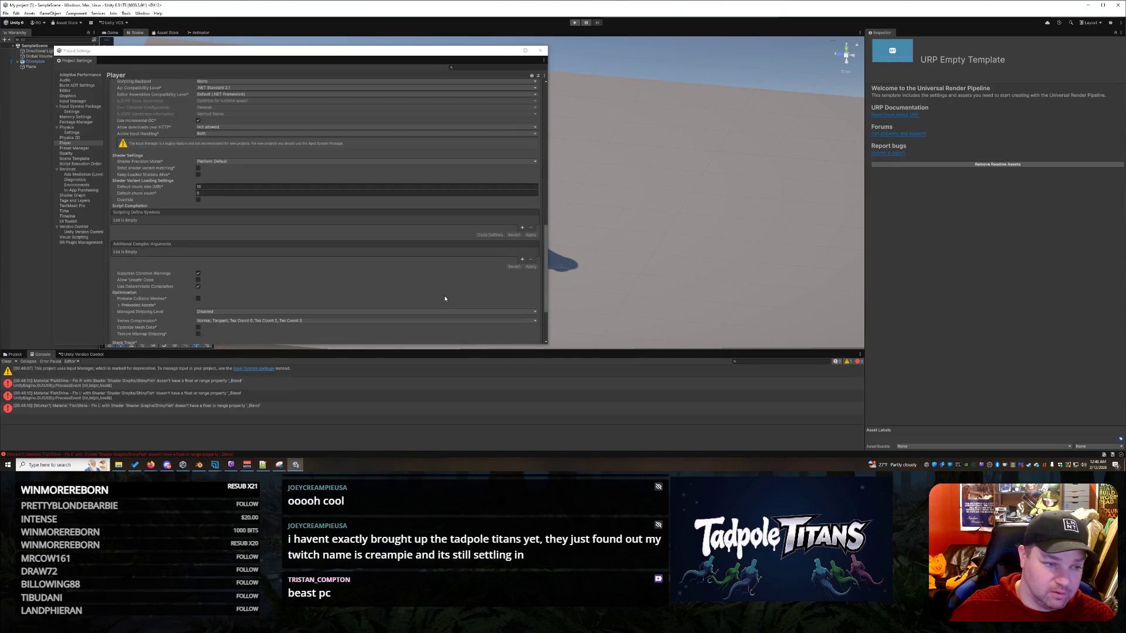
pyautogui.scroll(-3, 446, 298)
pyautogui.click(540, 51)
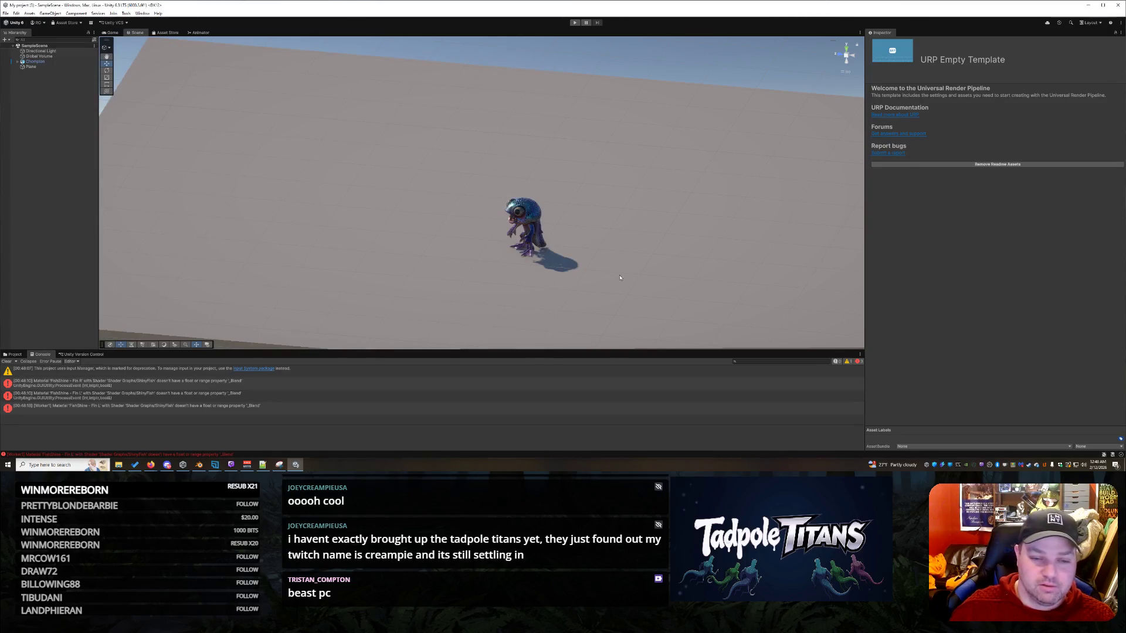
# - Test-play the scene, read the unassigned cam error's stack trace, then stop playing
pyautogui.click(574, 23)
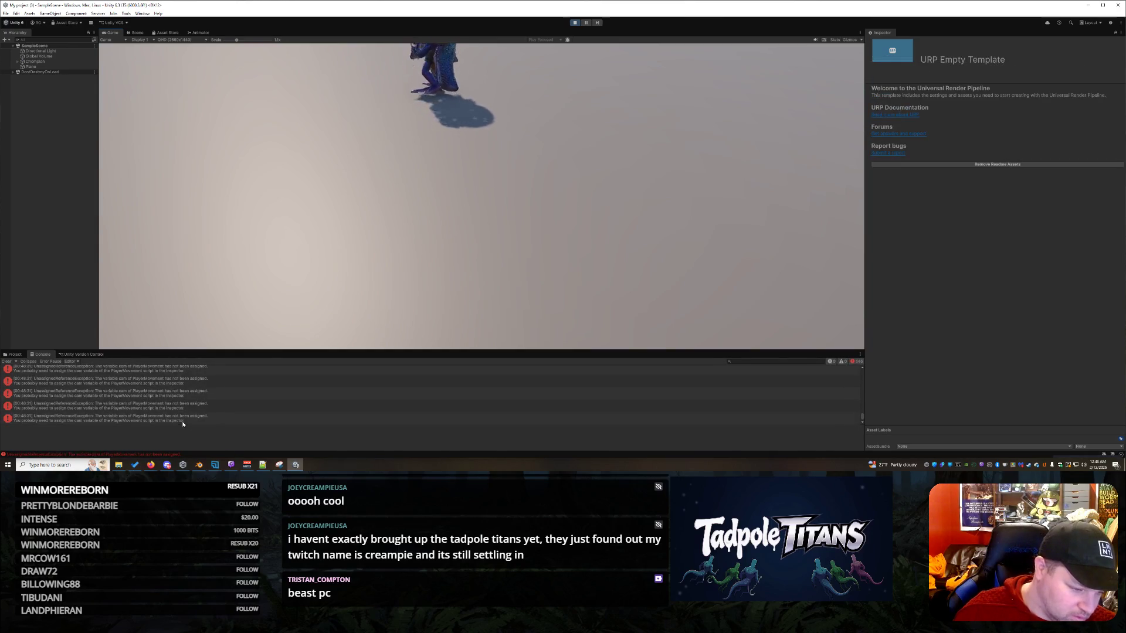
pyautogui.click(165, 418)
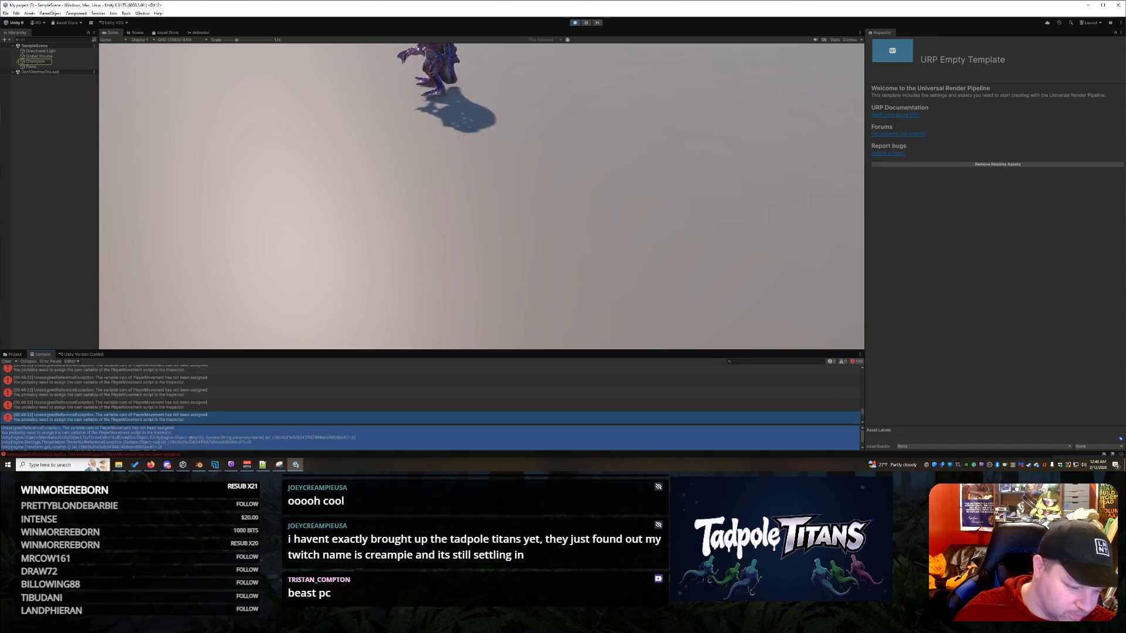
pyautogui.click(151, 464)
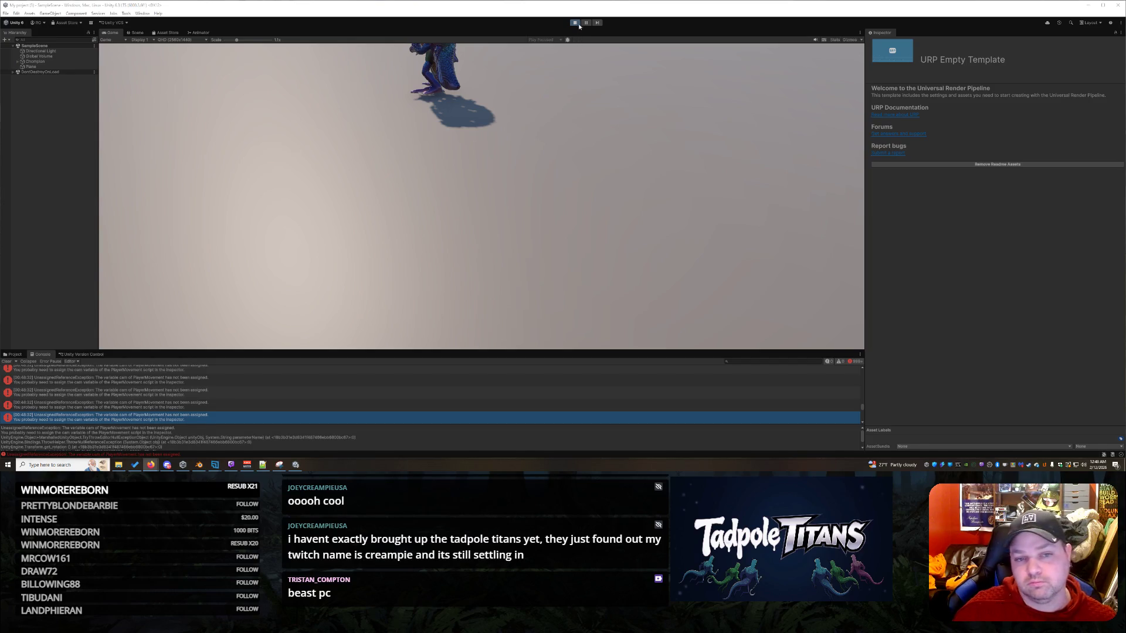
pyautogui.click(575, 23)
pyautogui.moveTo(468, 239)
pyautogui.mouseDown()
pyautogui.moveTo(496, 234)
pyautogui.moveTo(355, 259)
pyautogui.moveTo(435, 229)
pyautogui.moveTo(733, 304)
pyautogui.mouseUp()
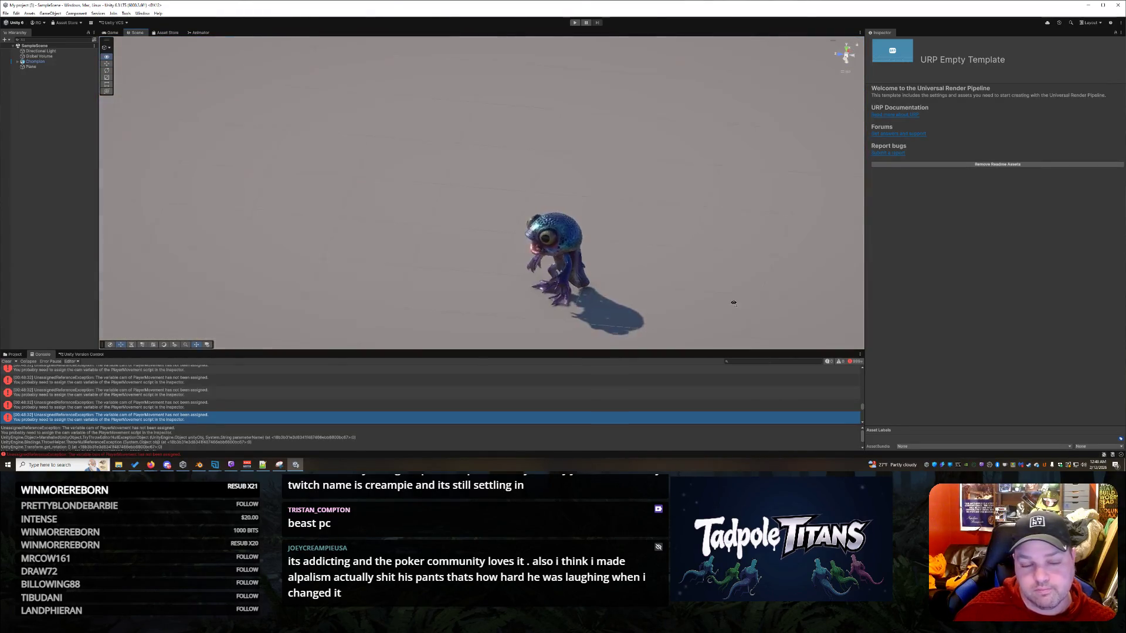
pyautogui.click(724, 265)
pyautogui.scroll(-3, 695, 259)
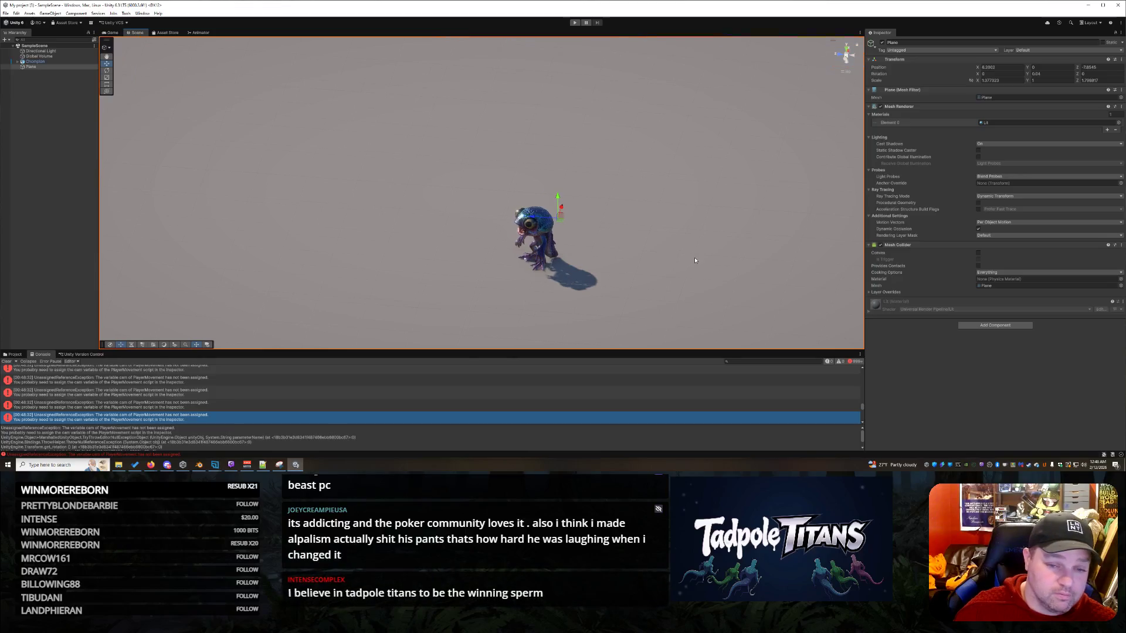
# - Orbit closer around the creature, then select and expand Chompion to show its Player Movement settings
pyautogui.scroll(2, 695, 259)
pyautogui.rightClick(695, 260)
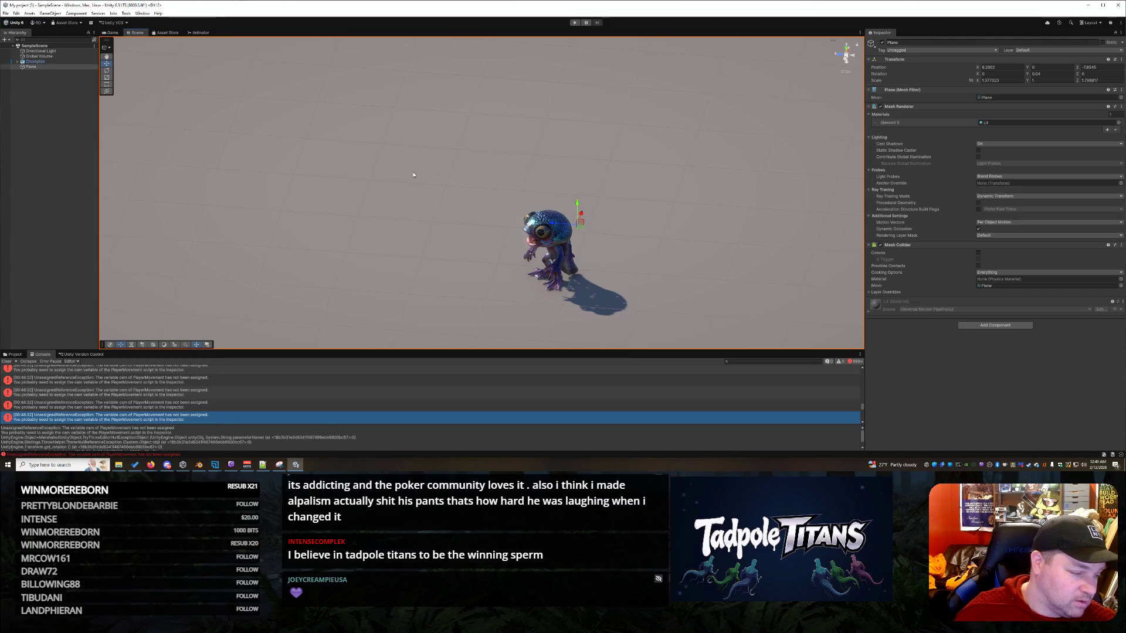
pyautogui.rightClick(674, 306)
pyautogui.click(659, 299)
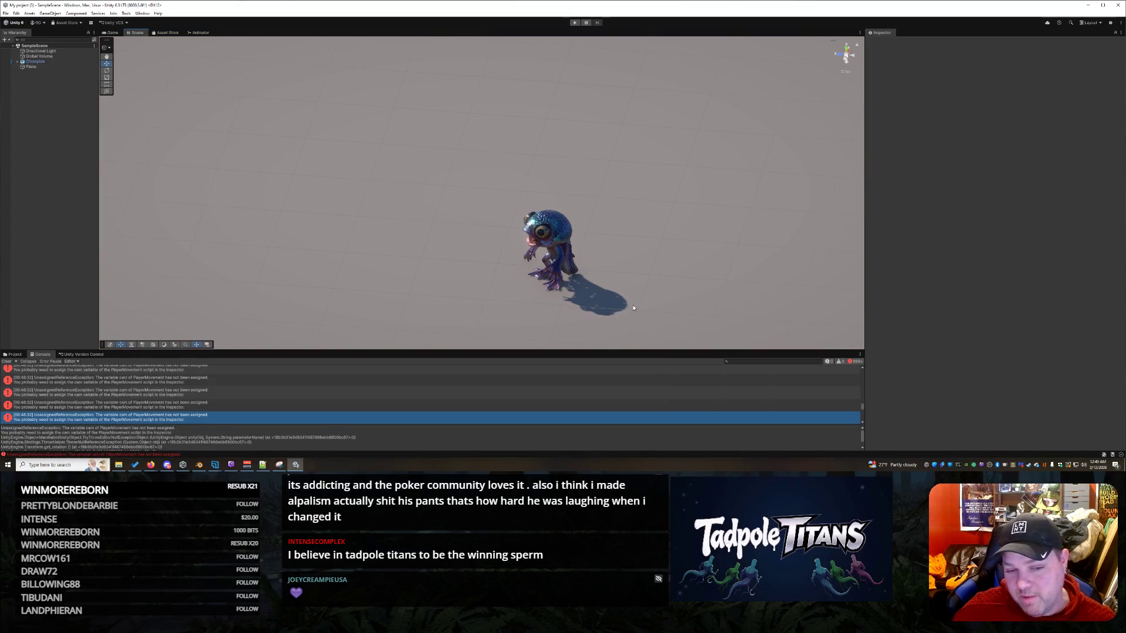
pyautogui.moveTo(656, 261)
pyautogui.mouseDown()
pyautogui.moveTo(791, 284)
pyautogui.moveTo(562, 231)
pyautogui.moveTo(572, 257)
pyautogui.mouseUp()
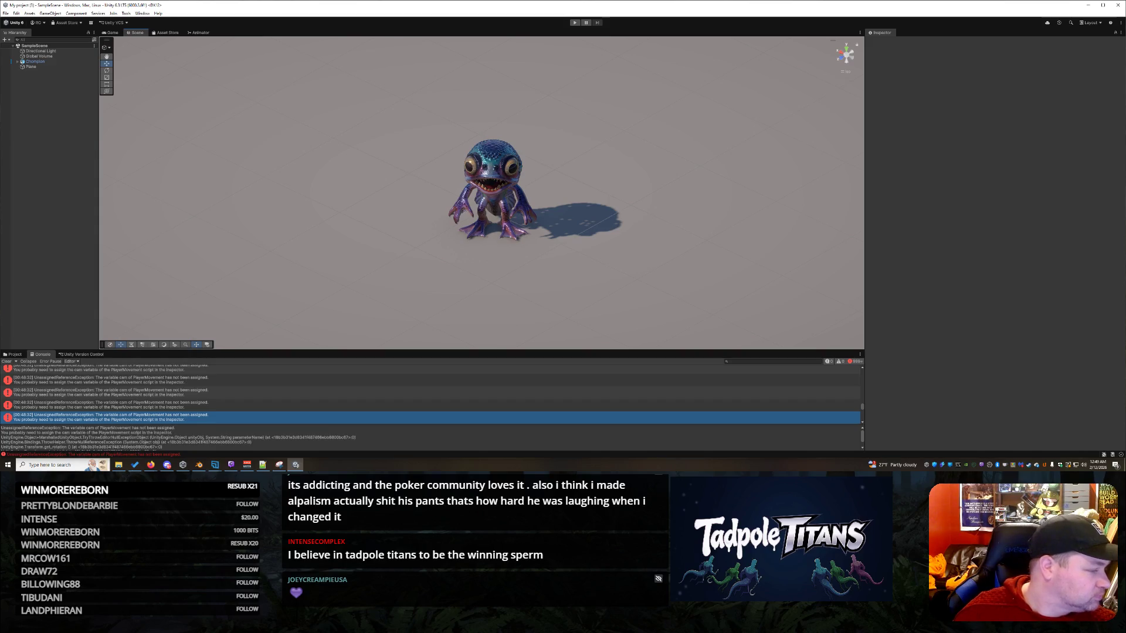
pyautogui.moveTo(666, 257)
pyautogui.mouseDown()
pyautogui.moveTo(562, 263)
pyautogui.moveTo(733, 263)
pyautogui.moveTo(711, 254)
pyautogui.mouseUp()
pyautogui.scroll(5, 562, 264)
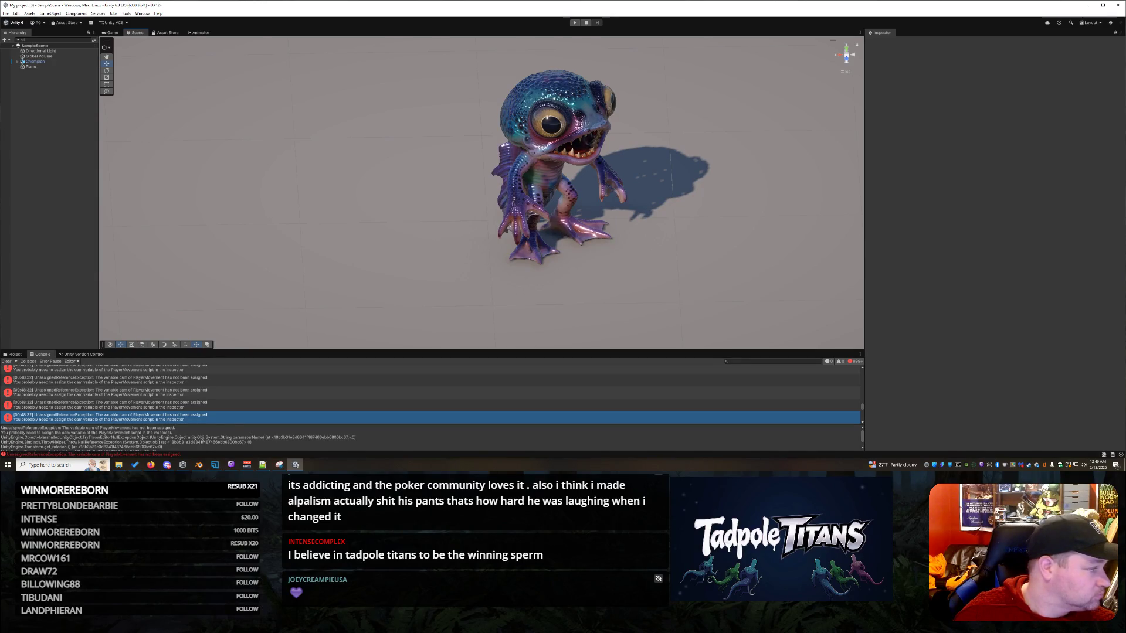
pyautogui.click(35, 61)
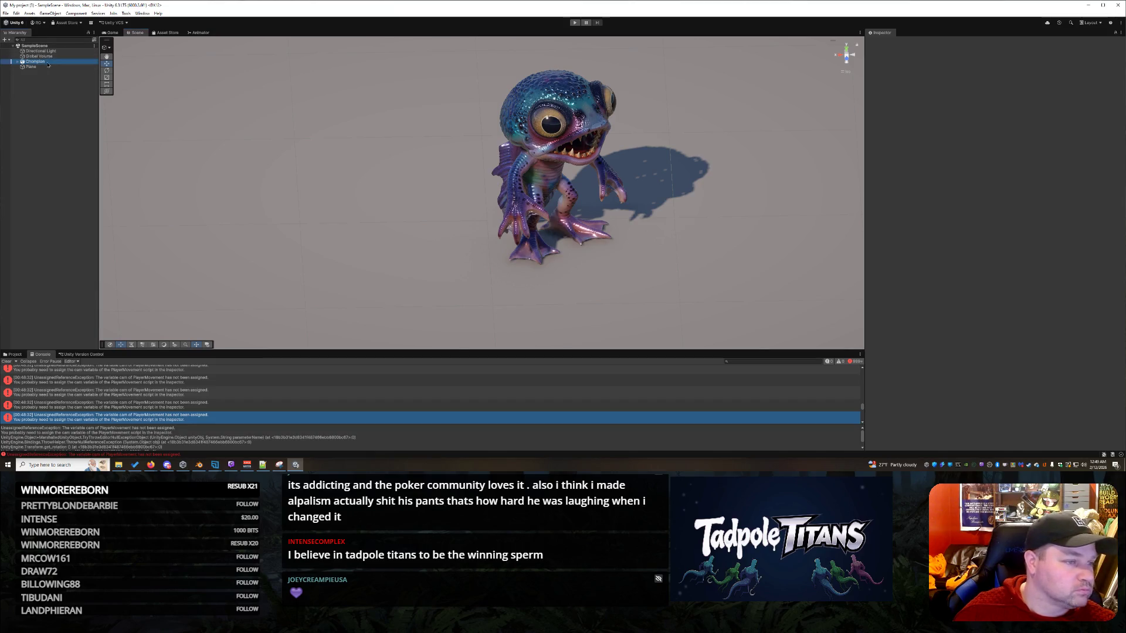
pyautogui.click(19, 62)
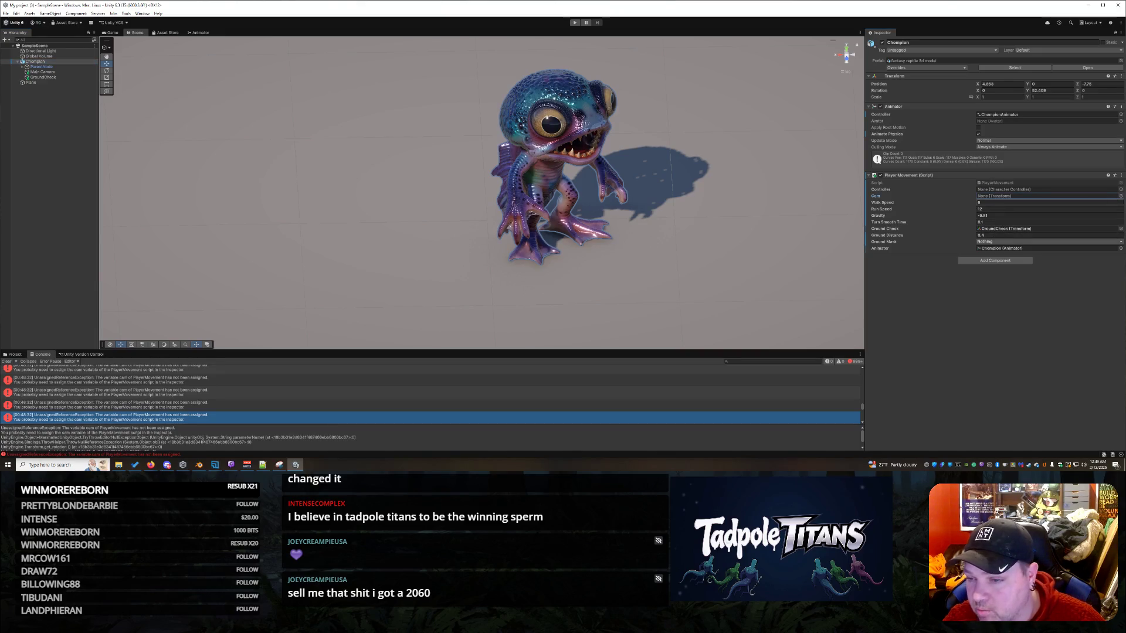
# - Assign Main Camera to Player Movement's Cam slot
pyautogui.click(1120, 195)
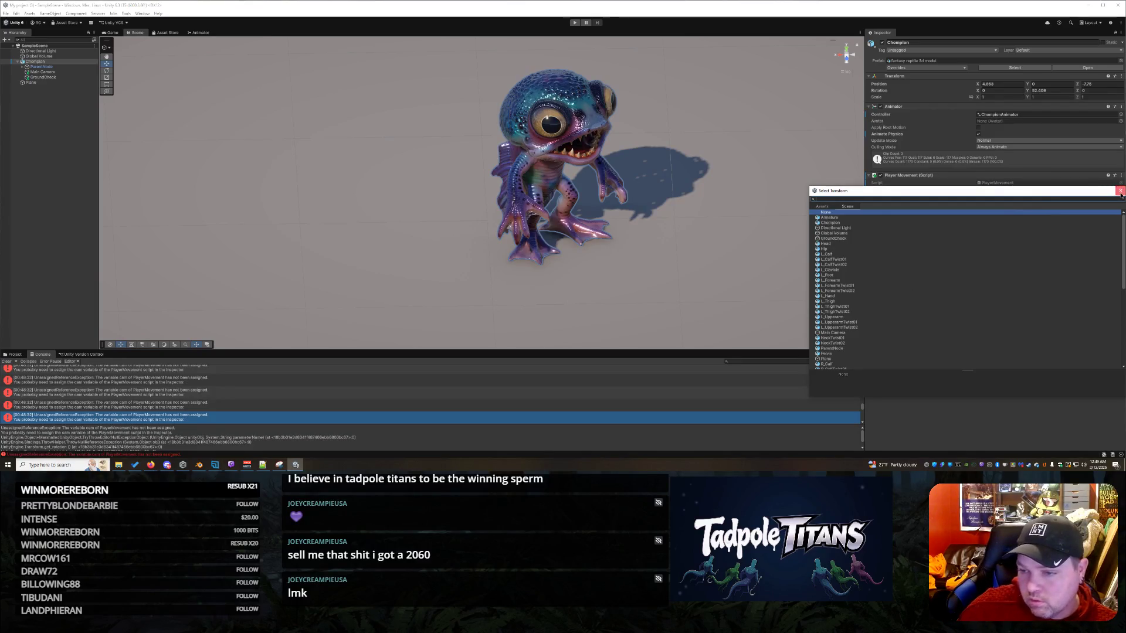
pyautogui.press('Escape')
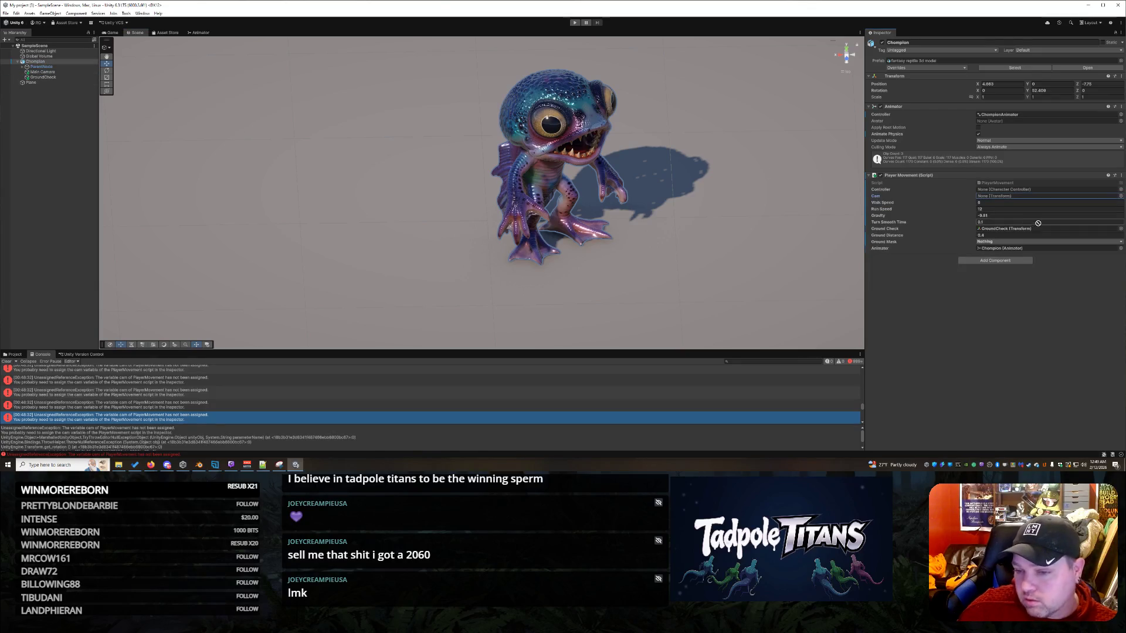
pyautogui.moveTo(1008, 220); pyautogui.dragTo(1009, 196)
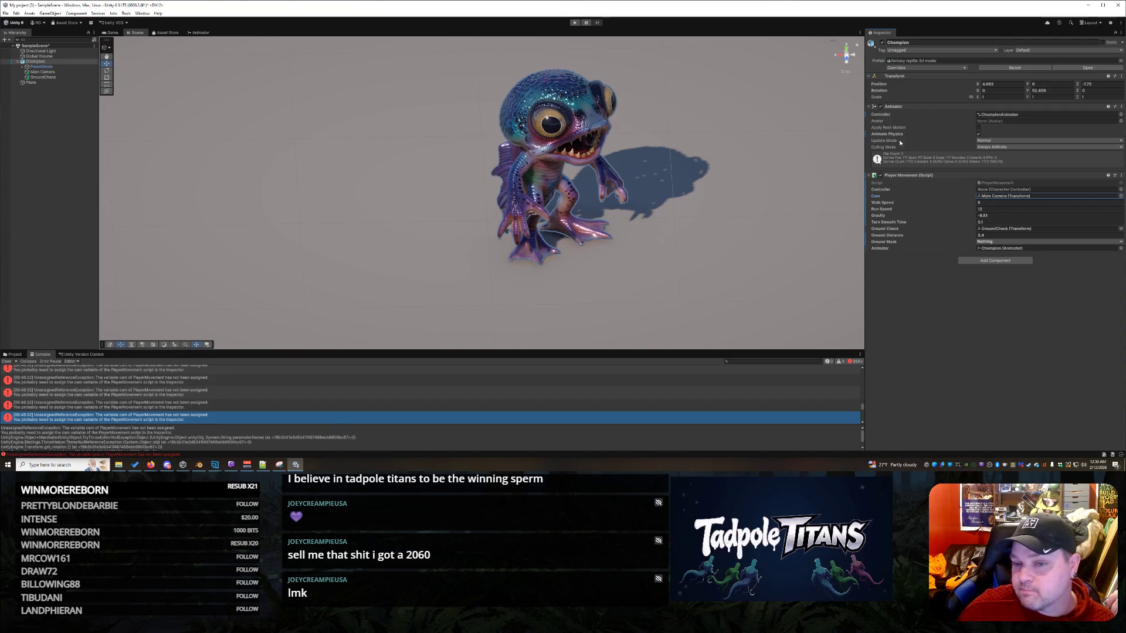
# - Check the Animator's Avatar options, then enter Play mode with Ctrl+P
pyautogui.click(1034, 122)
pyautogui.click(1121, 122)
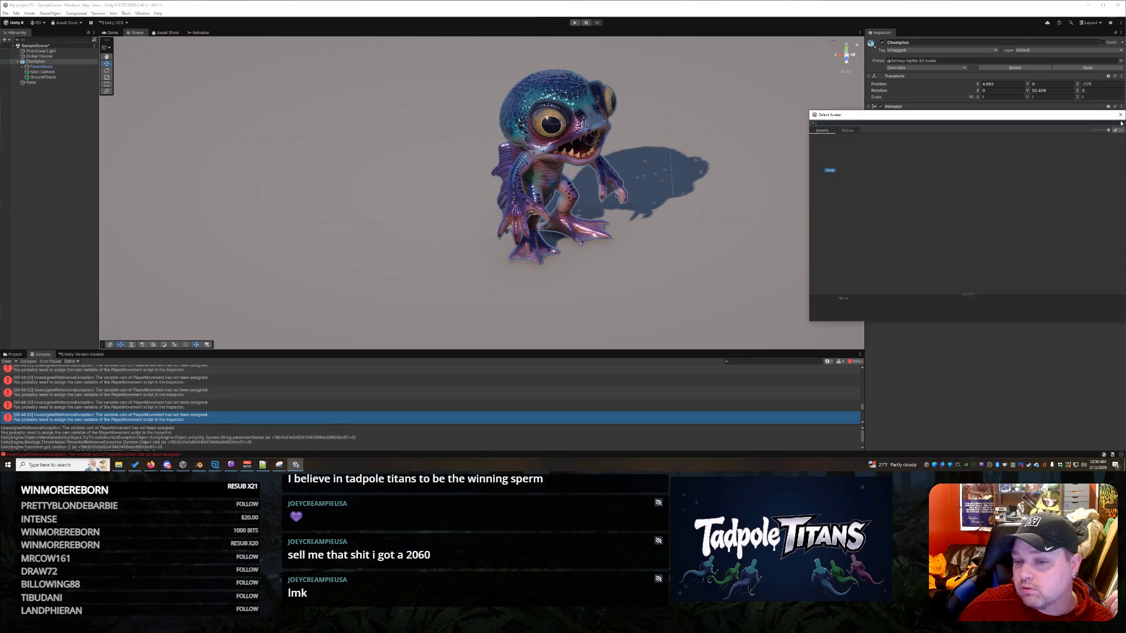
pyautogui.press('Escape')
pyautogui.hotkey('ctrl', 'p')
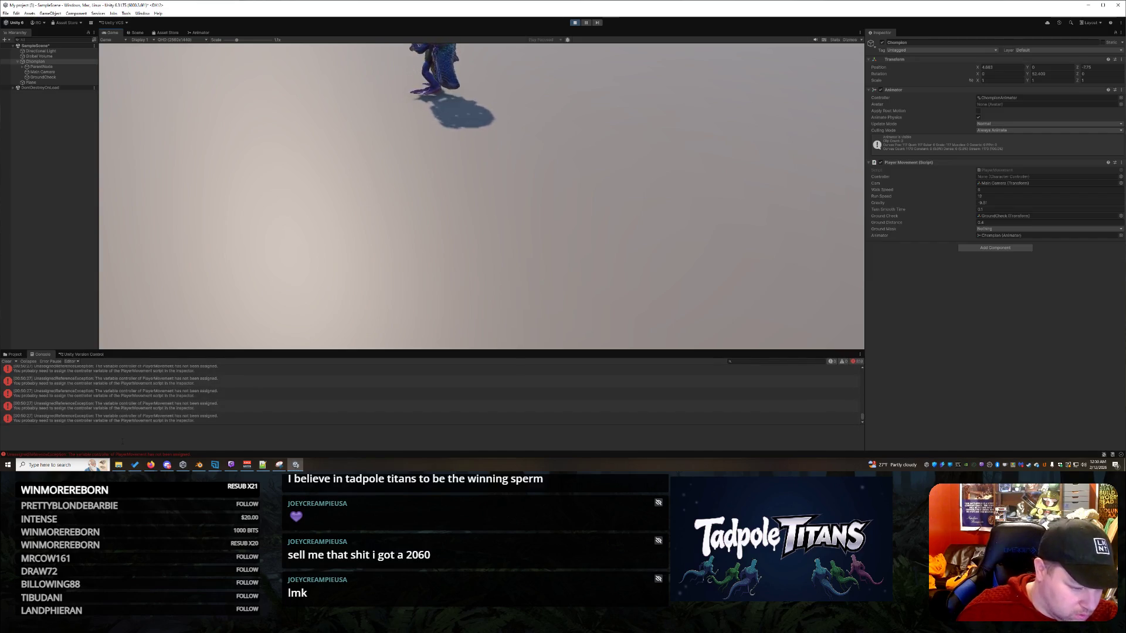
# - Copy the full stack trace of the unassigned controller error from the console
pyautogui.click(78, 419)
pyautogui.rightClick(217, 437)
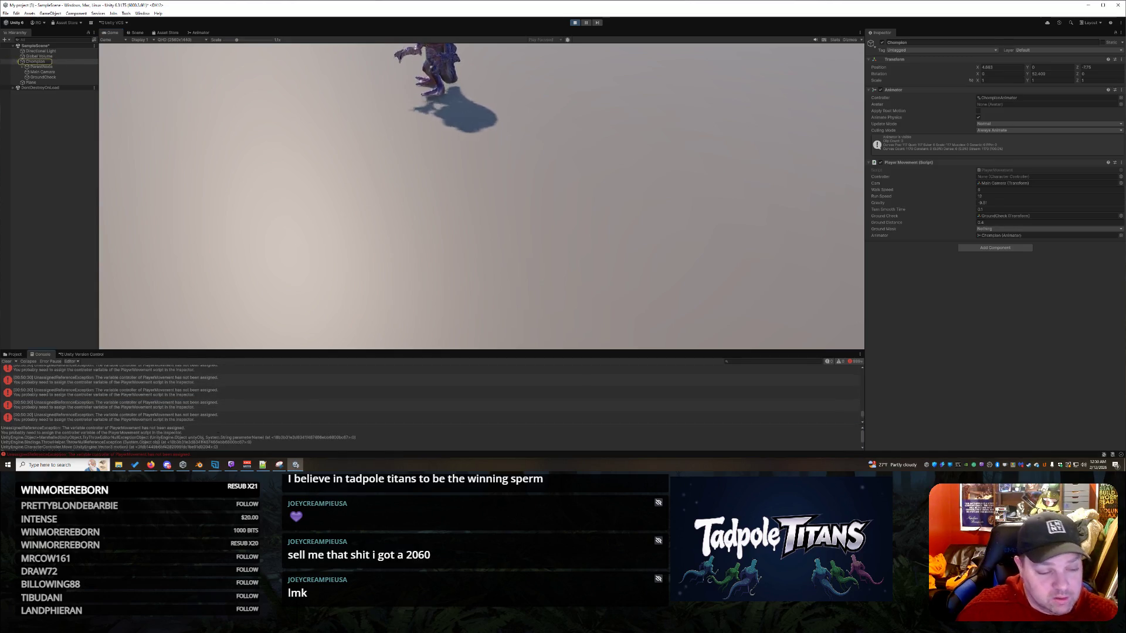
pyautogui.hotkey('ctrl', 'a')
pyautogui.rightClick(221, 438)
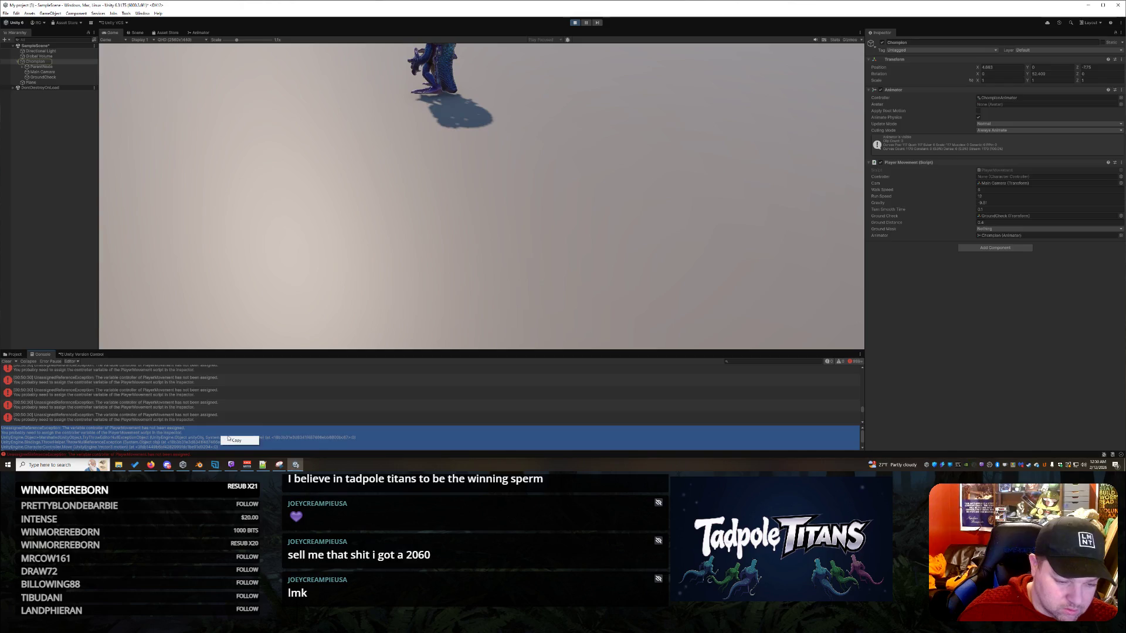
pyautogui.click(232, 440)
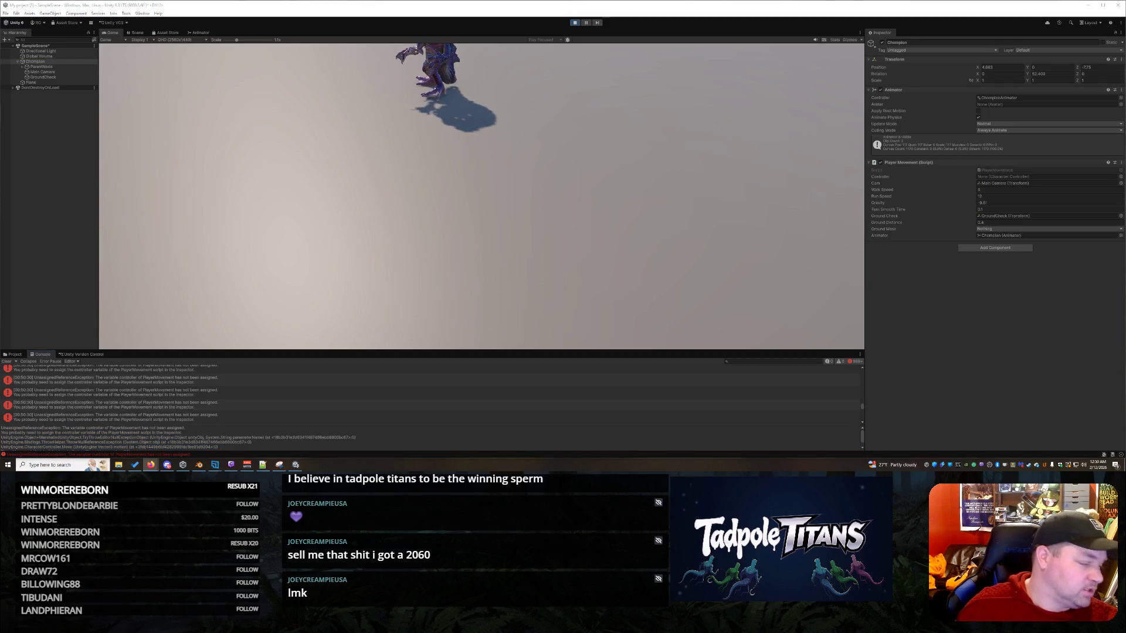
# - Stop the test play and orbit the Scene view back to Chompion
pyautogui.click(575, 23)
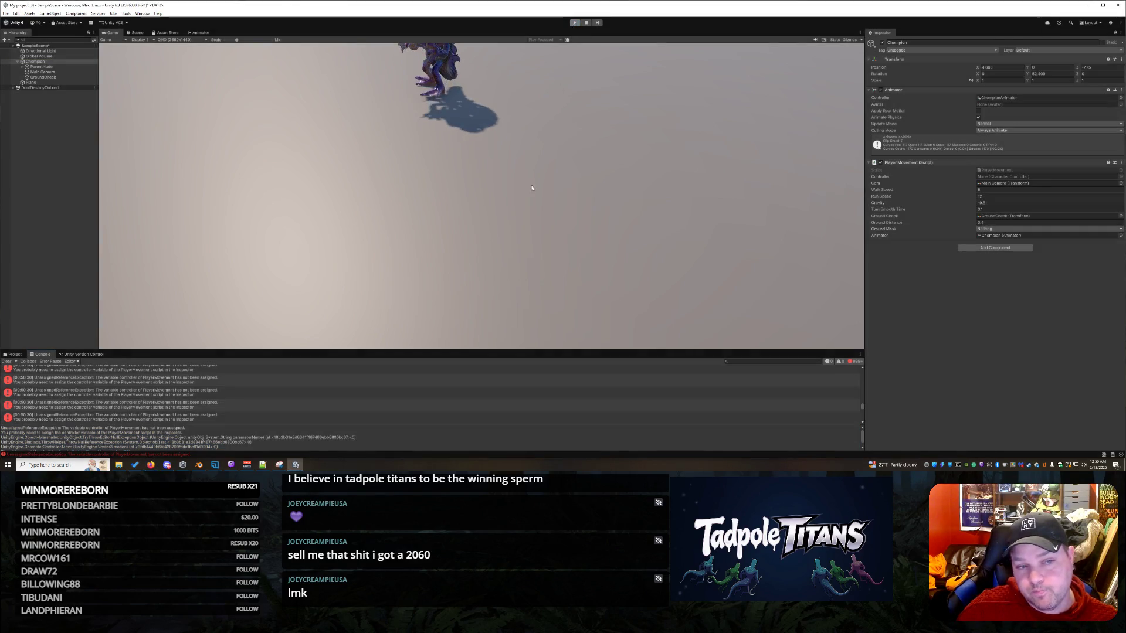
pyautogui.moveTo(523, 215)
pyautogui.mouseDown()
pyautogui.moveTo(669, 248)
pyautogui.moveTo(697, 229)
pyautogui.moveTo(716, 254)
pyautogui.moveTo(698, 255)
pyautogui.mouseUp()
pyautogui.click(660, 248)
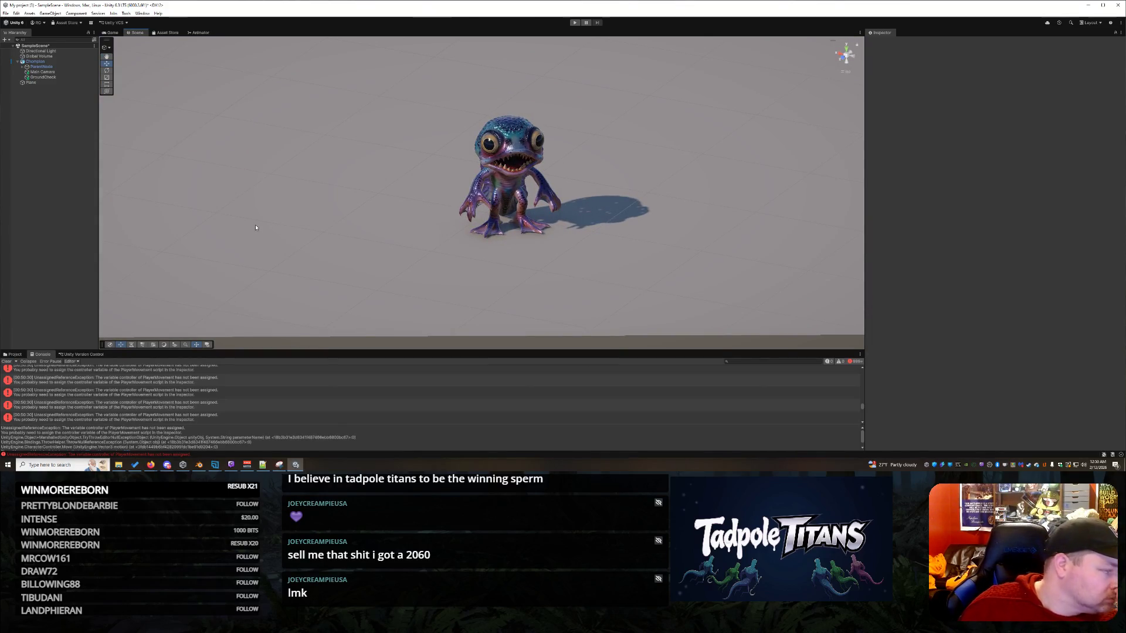
# - Add a Character Controller component to Chompion
pyautogui.click(54, 61)
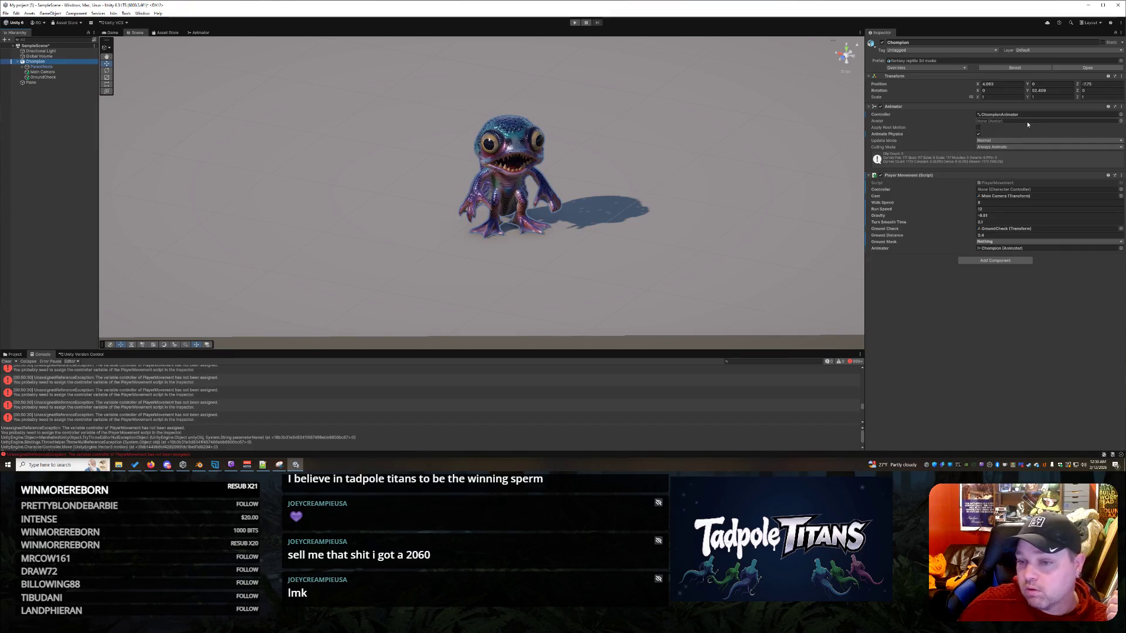
pyautogui.click(1120, 189)
pyautogui.moveTo(889, 187); pyautogui.dragTo(486, 176)
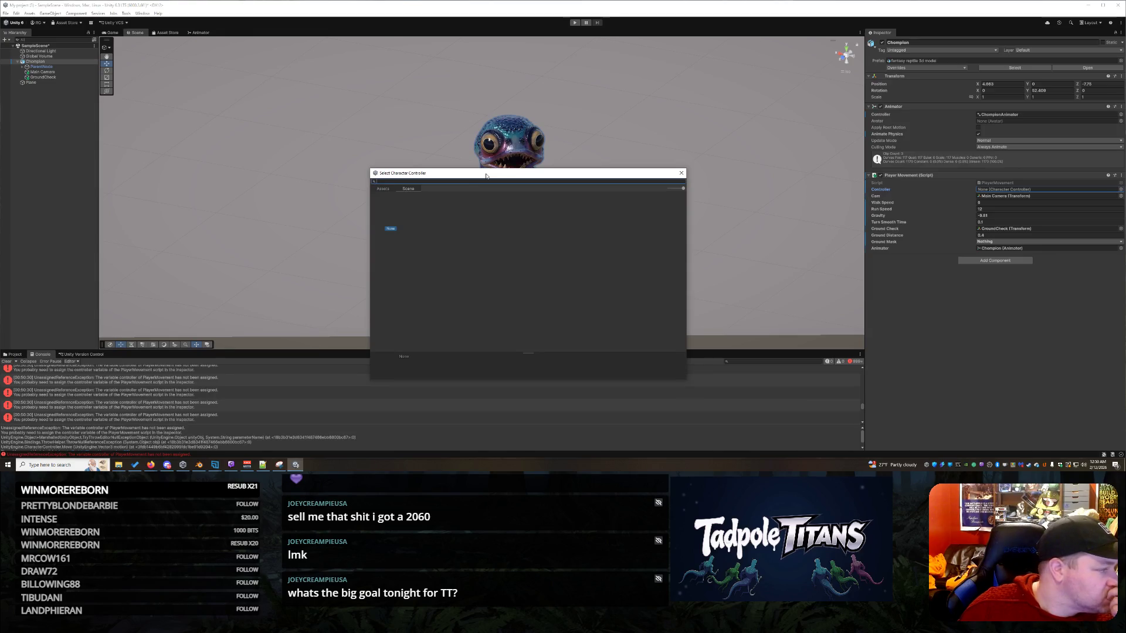
pyautogui.click(681, 173)
pyautogui.click(1003, 261)
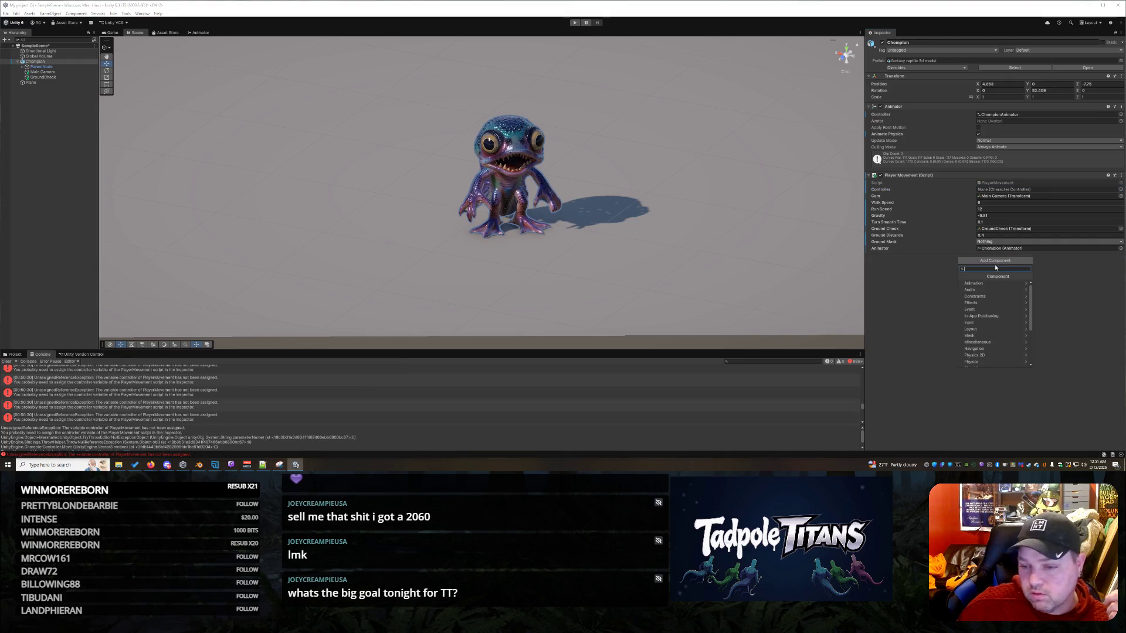
pyautogui.write('char')
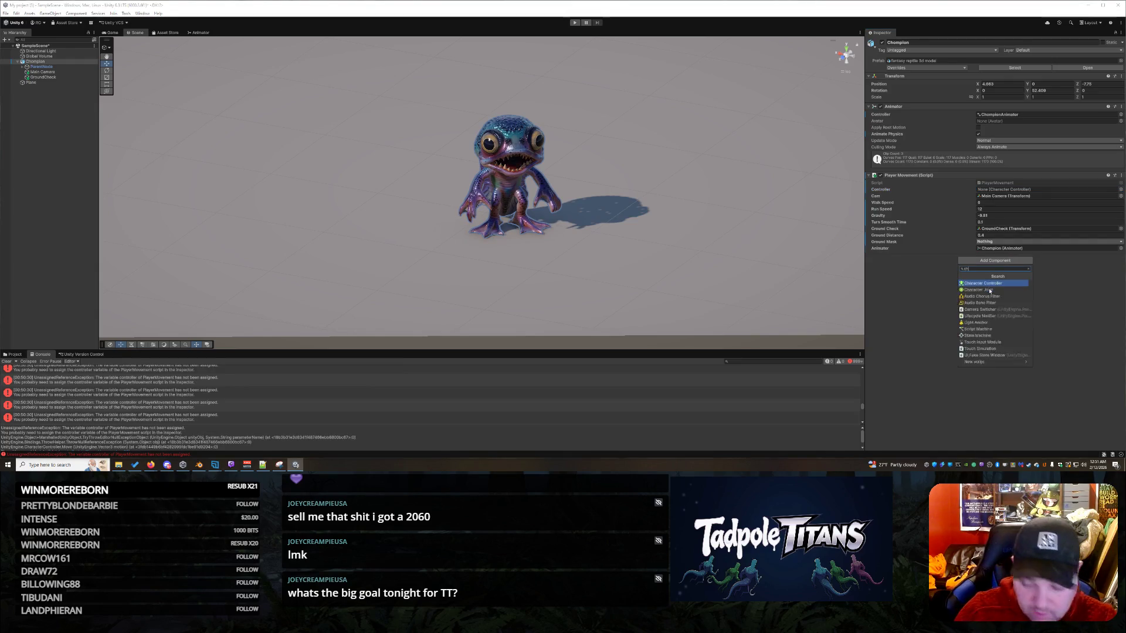
pyautogui.click(991, 283)
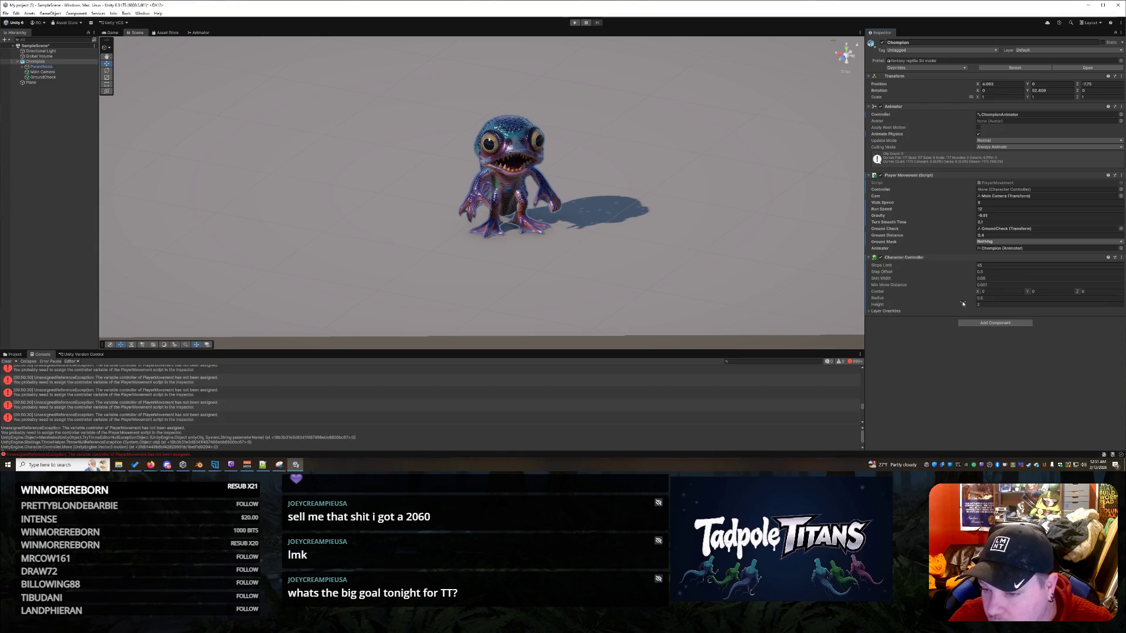
pyautogui.click(997, 292)
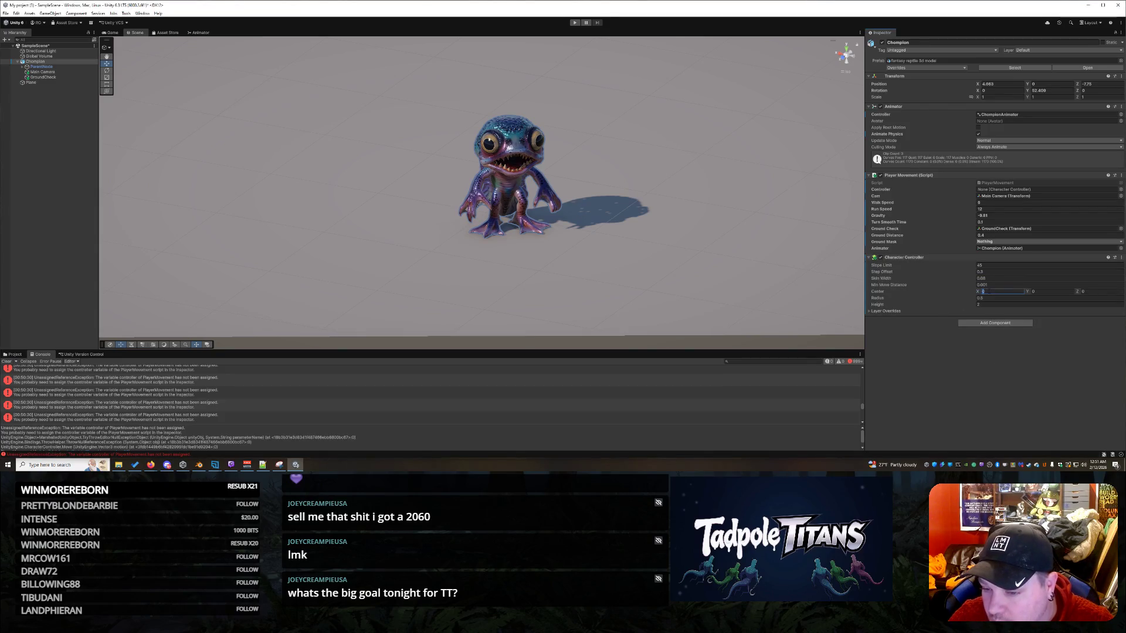
# - Assign Chompion's Character Controller to Player Movement's Controller slot and start a test run
pyautogui.click(1121, 189)
pyautogui.doubleClick(903, 211)
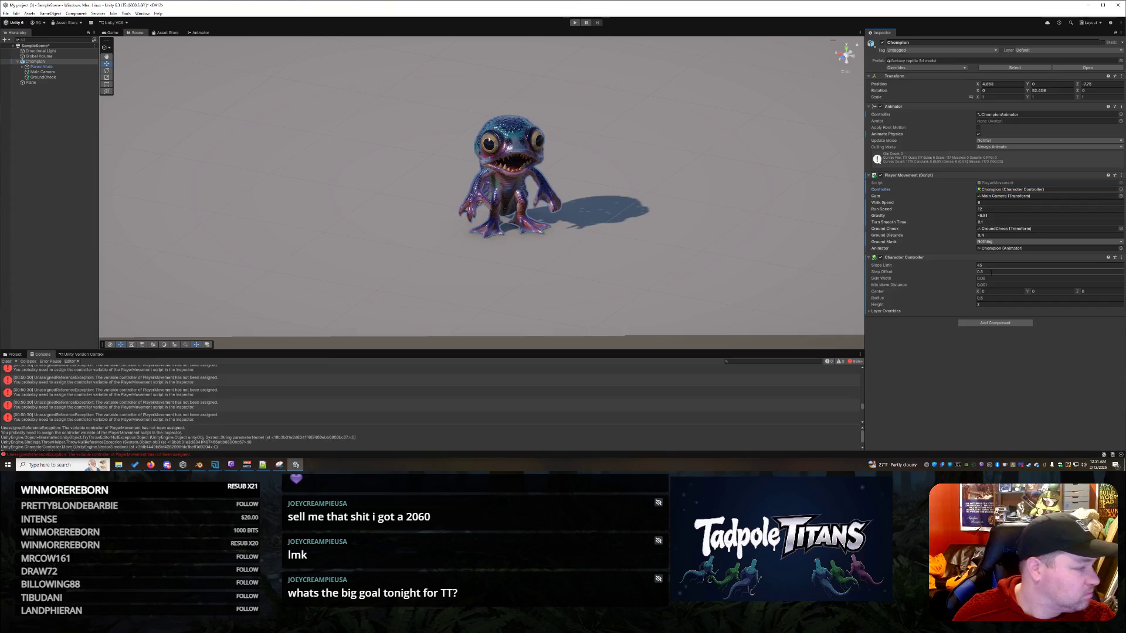
pyautogui.click(988, 360)
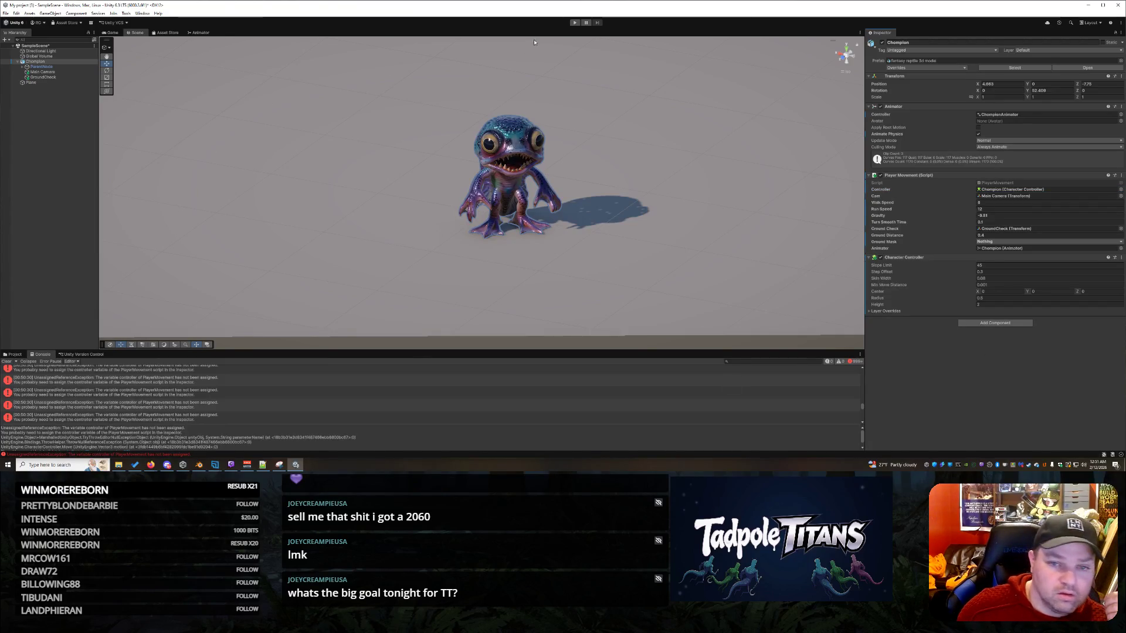
pyautogui.click(574, 22)
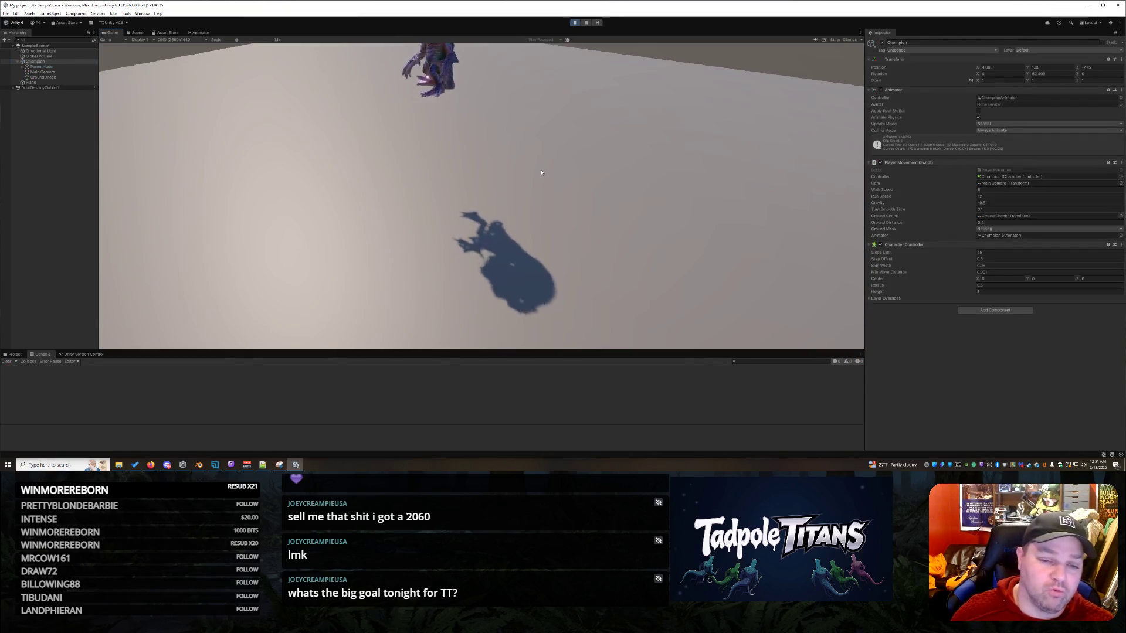
# - Drive the creature with W during the test, stop playing, and undo an accidental lift
pyautogui.press('w')
pyautogui.press('w')
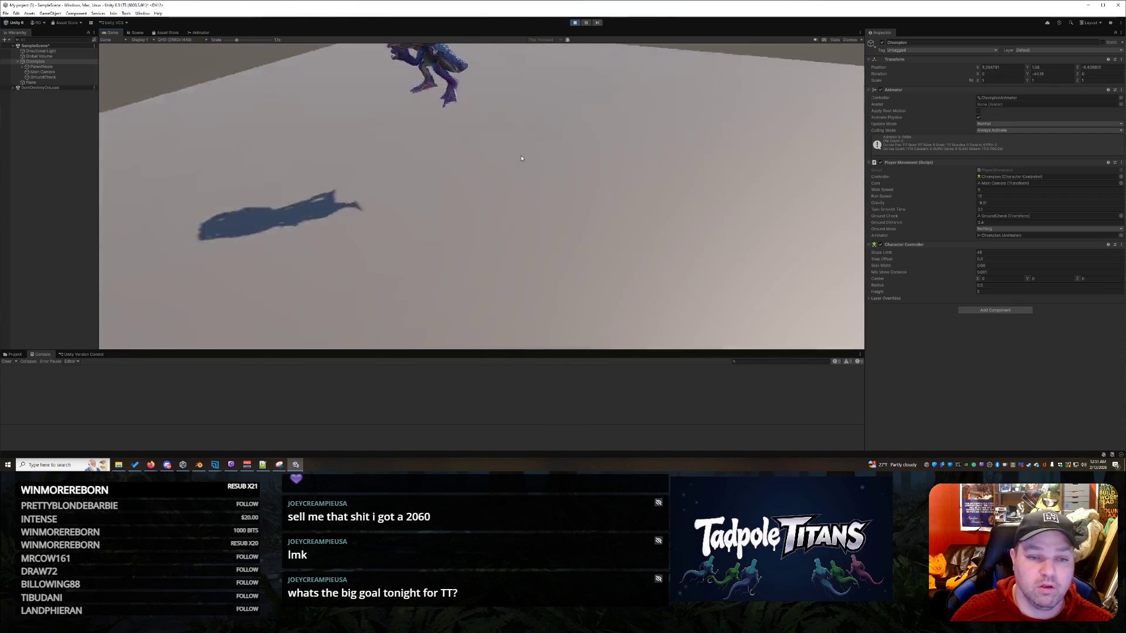
pyautogui.press('w')
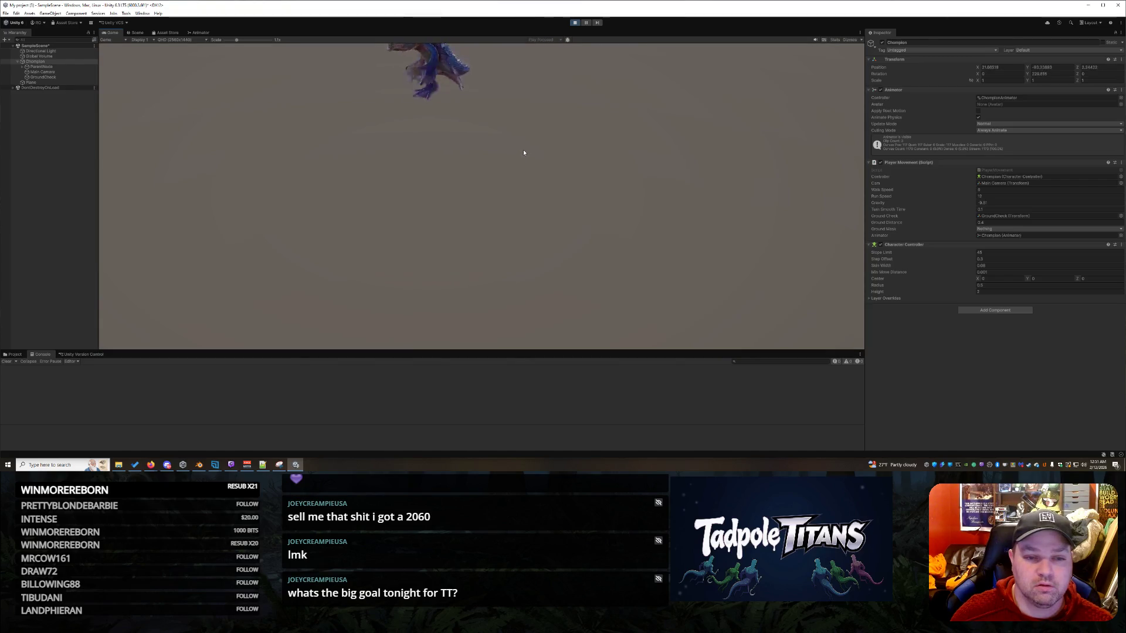
pyautogui.click(572, 22)
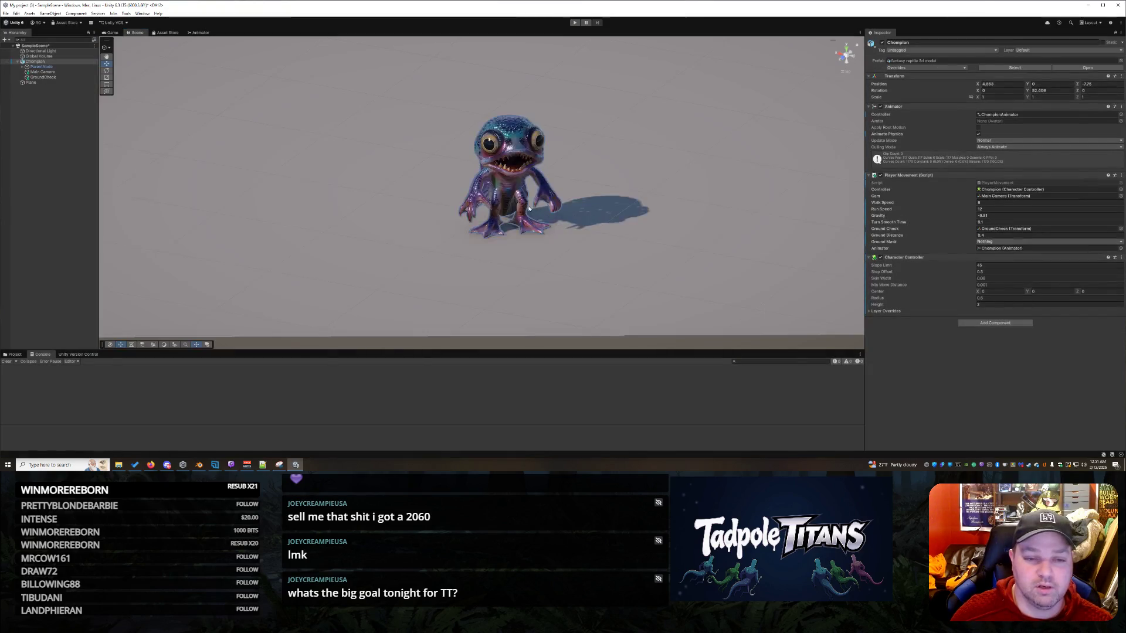
pyautogui.moveTo(548, 256)
pyautogui.mouseDown()
pyautogui.moveTo(527, 249)
pyautogui.moveTo(596, 241)
pyautogui.moveTo(578, 242)
pyautogui.mouseUp()
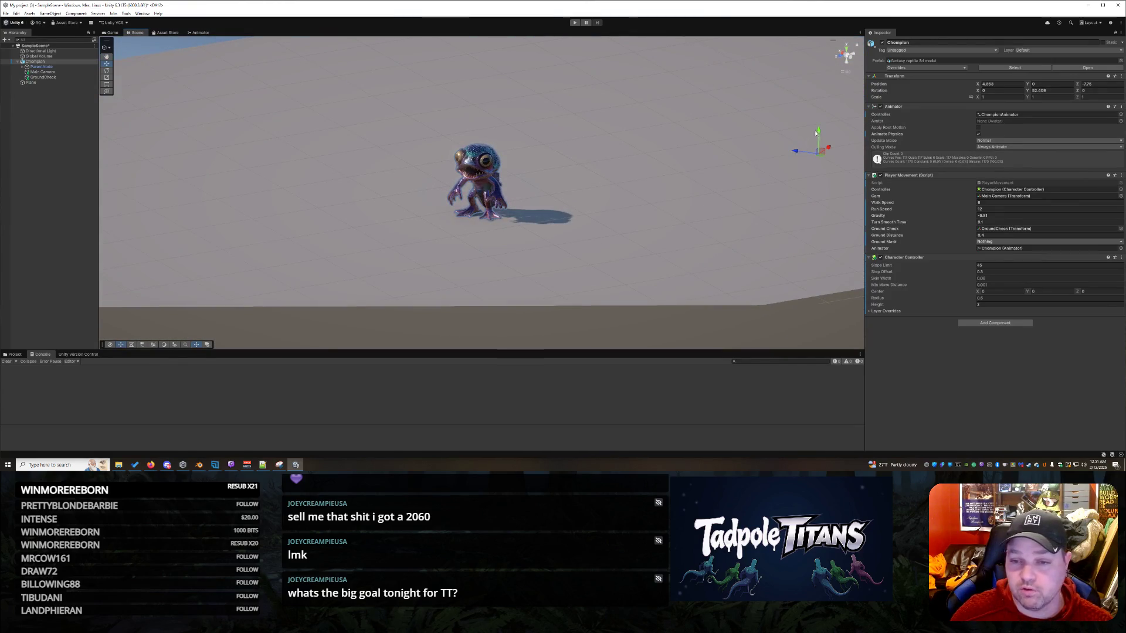
pyautogui.moveTo(818, 131); pyautogui.dragTo(818, 108)
pyautogui.hotkey('ctrl', 'z')
# - Move the Main Camera low and close in front of the creature on the plane
pyautogui.click(42, 71)
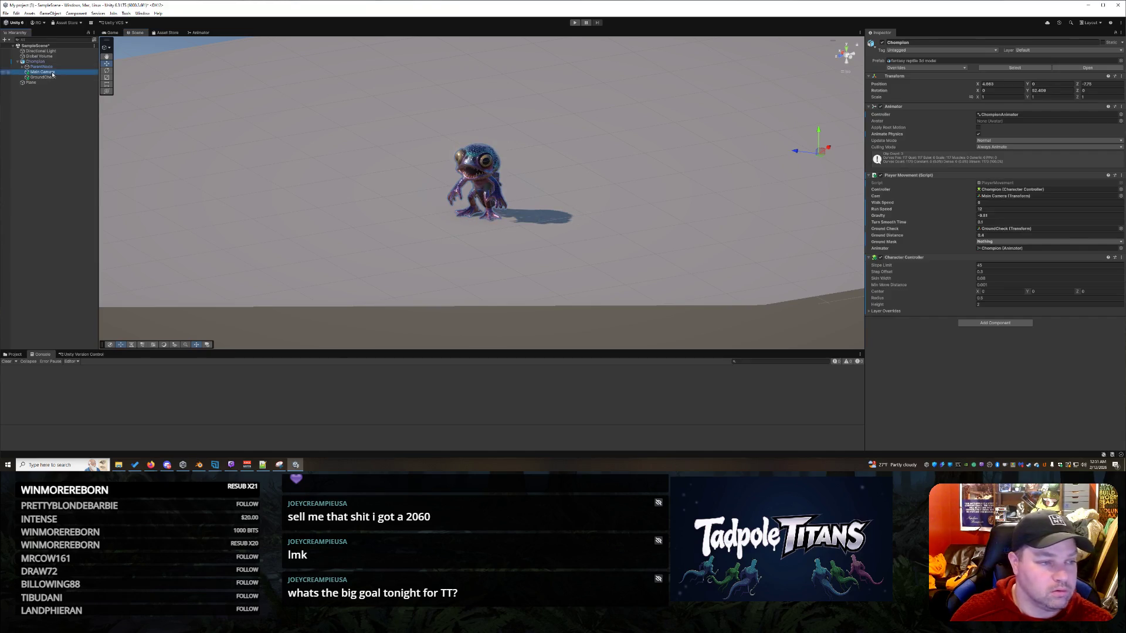
pyautogui.hotkey('ctrl', 'shift', 'f')
pyautogui.moveTo(676, 229); pyautogui.dragTo(636, 244)
pyautogui.moveTo(534, 268)
pyautogui.mouseDown()
pyautogui.moveTo(523, 287)
pyautogui.moveTo(429, 304)
pyautogui.mouseUp()
pyautogui.moveTo(485, 271)
pyautogui.mouseDown()
pyautogui.moveTo(375, 270)
pyautogui.moveTo(356, 239)
pyautogui.mouseUp()
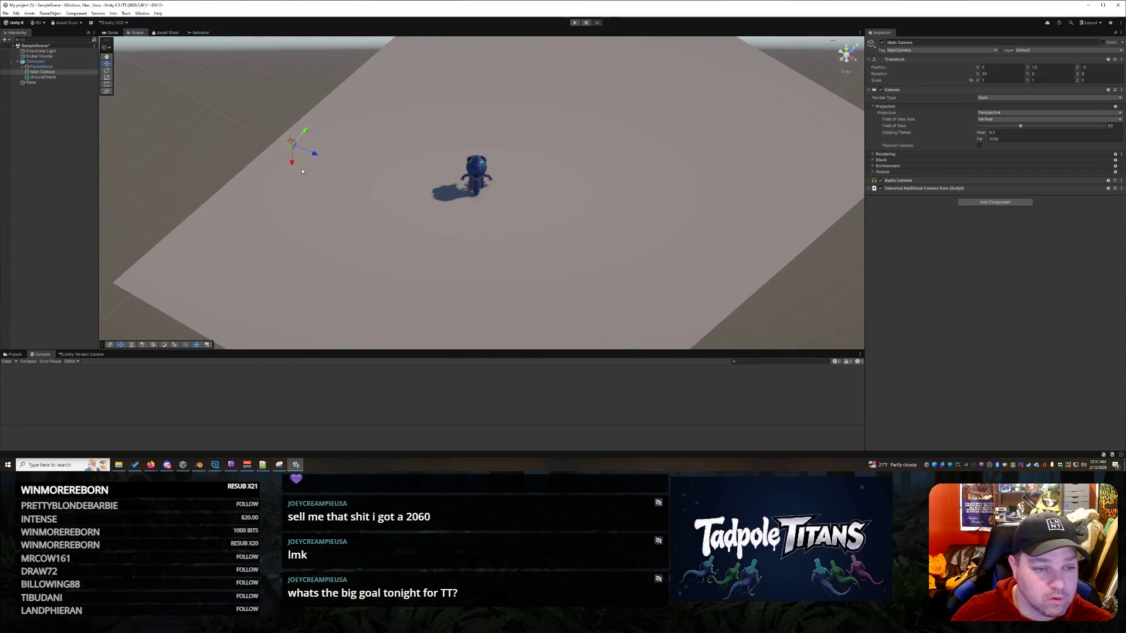
pyautogui.moveTo(317, 156)
pyautogui.mouseDown()
pyautogui.moveTo(499, 227)
pyautogui.moveTo(472, 229)
pyautogui.moveTo(596, 204)
pyautogui.moveTo(609, 182)
pyautogui.moveTo(674, 156)
pyautogui.moveTo(740, 185)
pyautogui.mouseUp()
pyautogui.moveTo(434, 207)
pyautogui.mouseDown()
pyautogui.moveTo(436, 151)
pyautogui.moveTo(556, 173)
pyautogui.moveTo(505, 234)
pyautogui.moveTo(395, 244)
pyautogui.mouseUp()
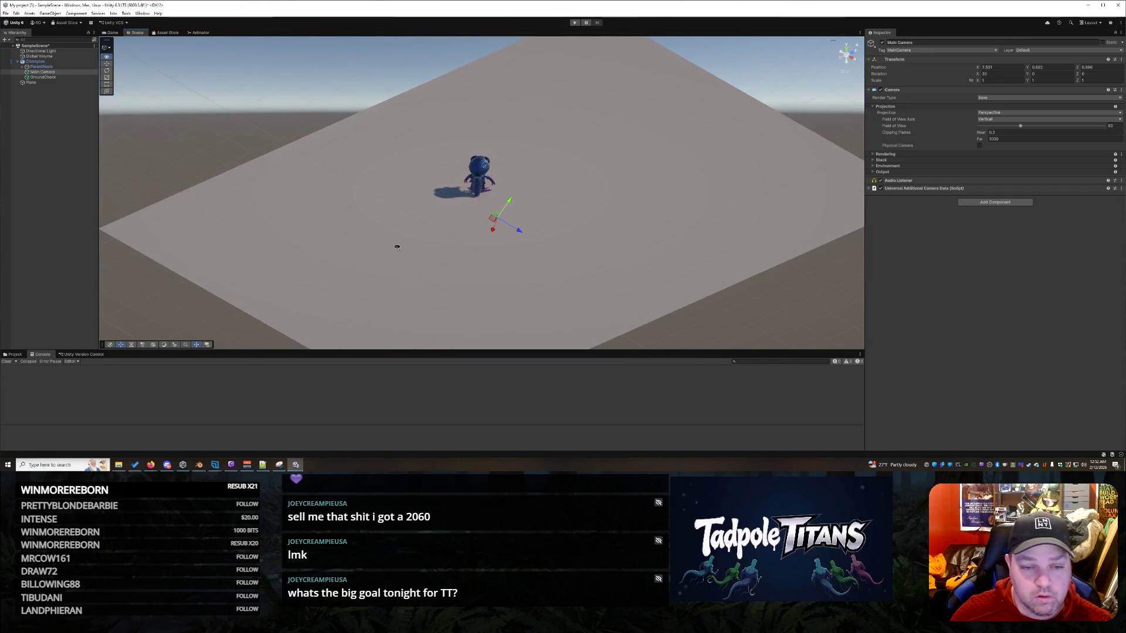
pyautogui.click(519, 230)
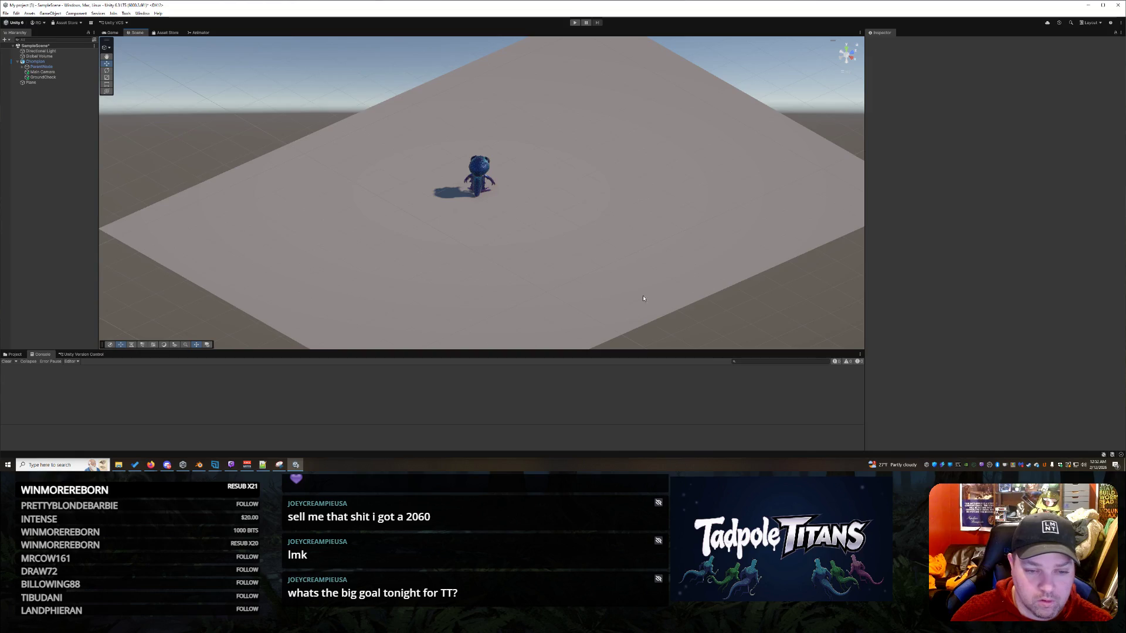
pyautogui.click(475, 218)
pyautogui.moveTo(523, 235)
pyautogui.mouseDown()
pyautogui.moveTo(495, 220)
pyautogui.moveTo(468, 225)
pyautogui.mouseUp()
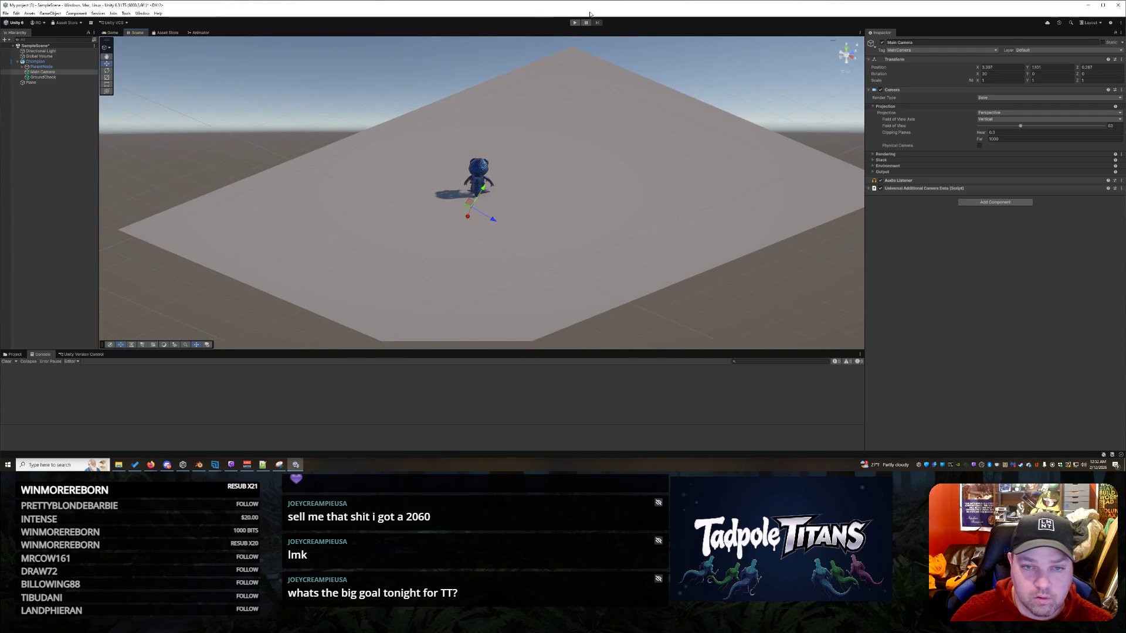
pyautogui.hotkey('ctrl', 'p')
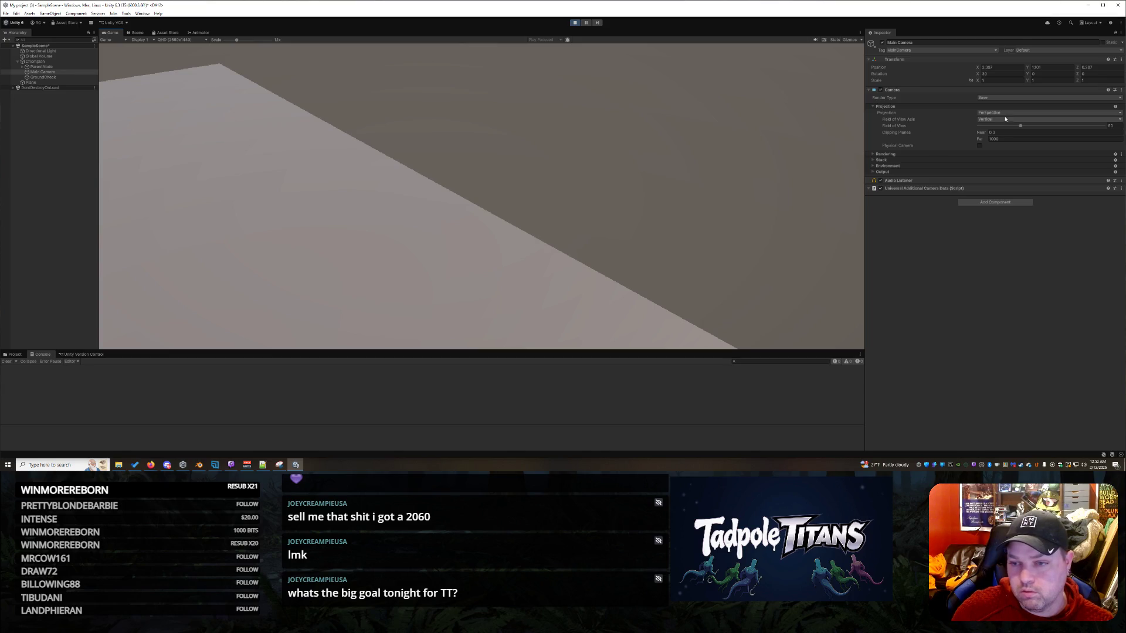
pyautogui.moveTo(1019, 127)
pyautogui.mouseDown()
pyautogui.moveTo(967, 129)
pyautogui.moveTo(1105, 127)
pyautogui.moveTo(1022, 130)
pyautogui.mouseUp()
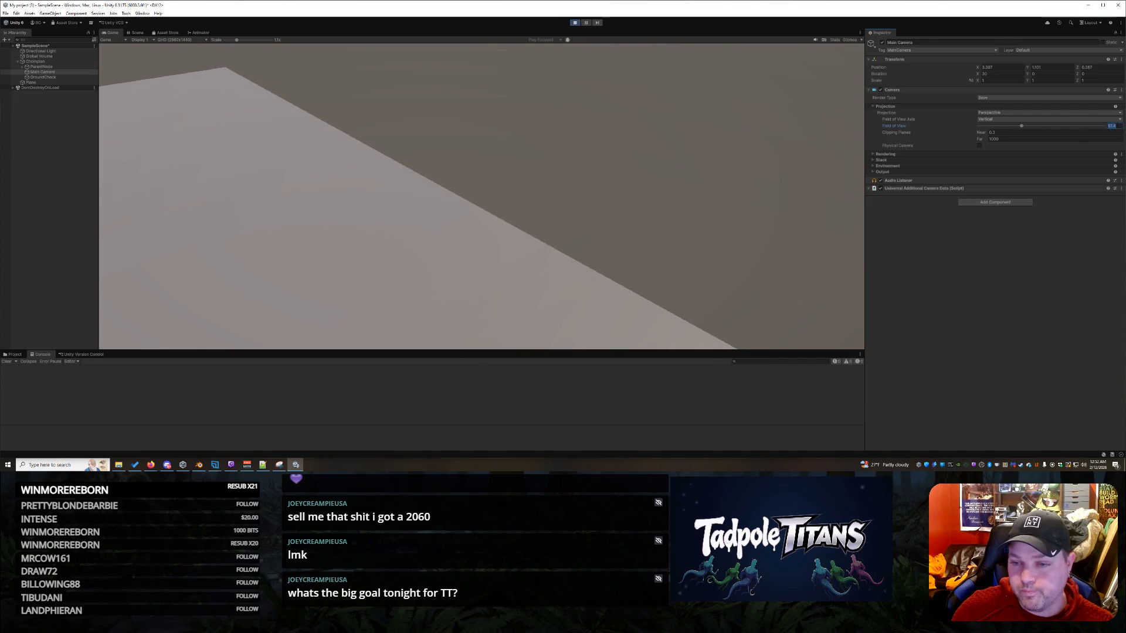
pyautogui.write('80')
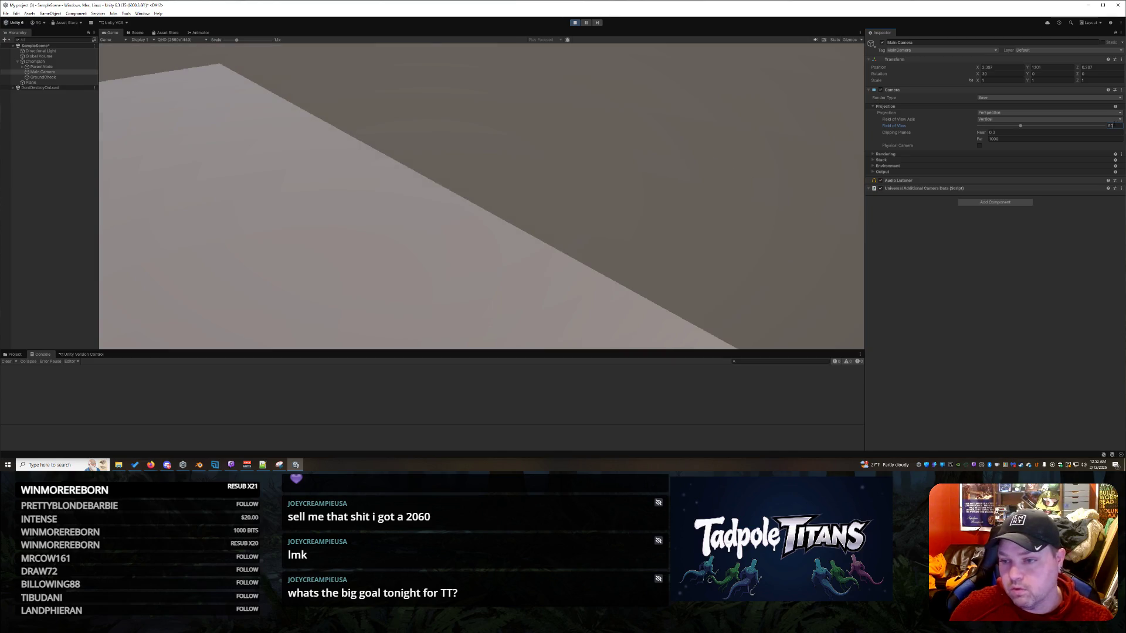
pyautogui.press('Return')
pyautogui.click(1004, 66)
pyautogui.write('0')
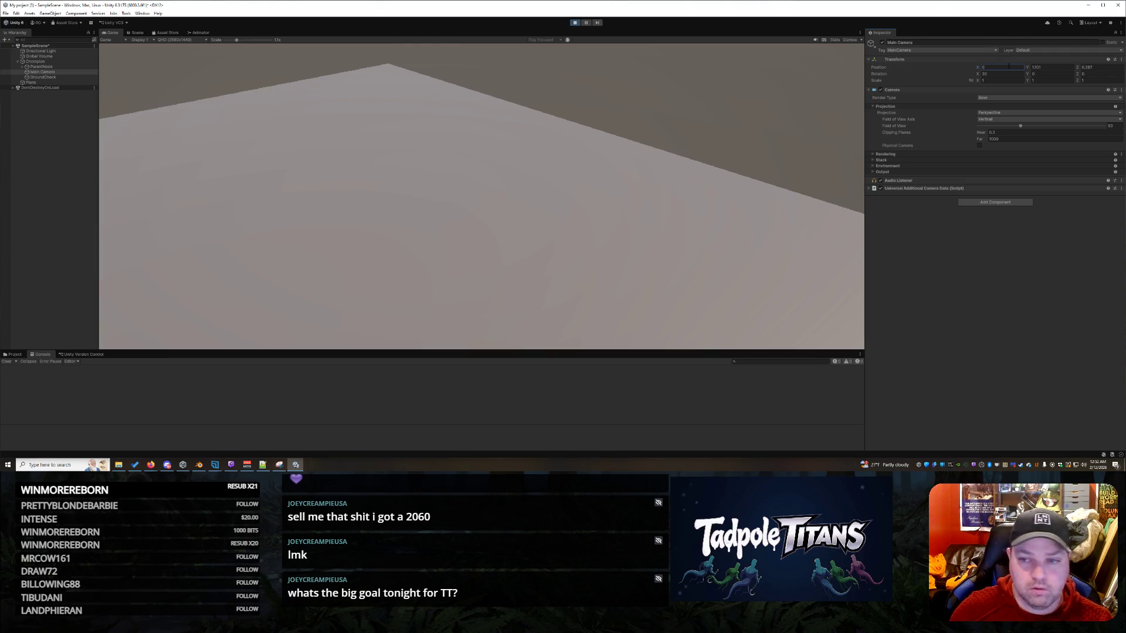
pyautogui.write('15')
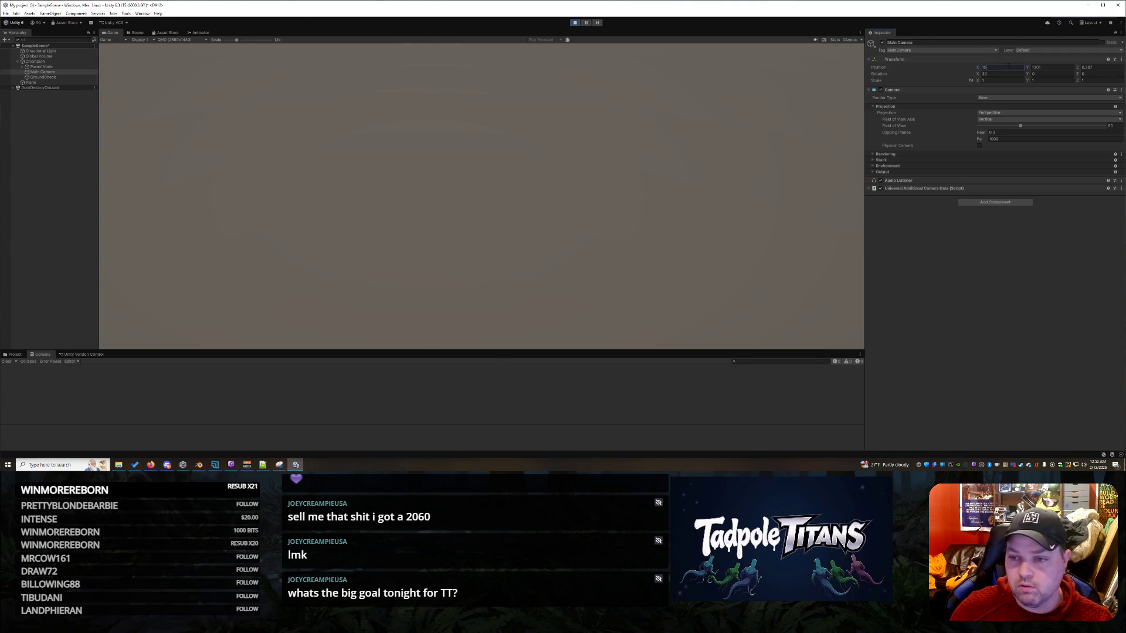
pyautogui.press('BackSpace')
pyautogui.press('BackSpace')
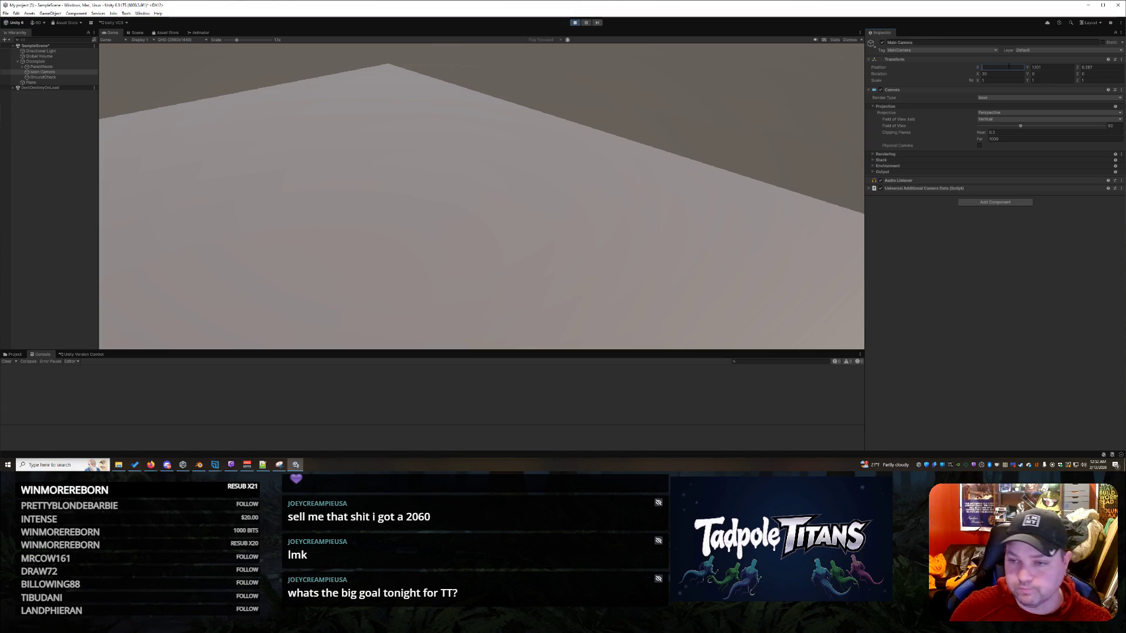
pyautogui.write('5')
pyautogui.click(1048, 68)
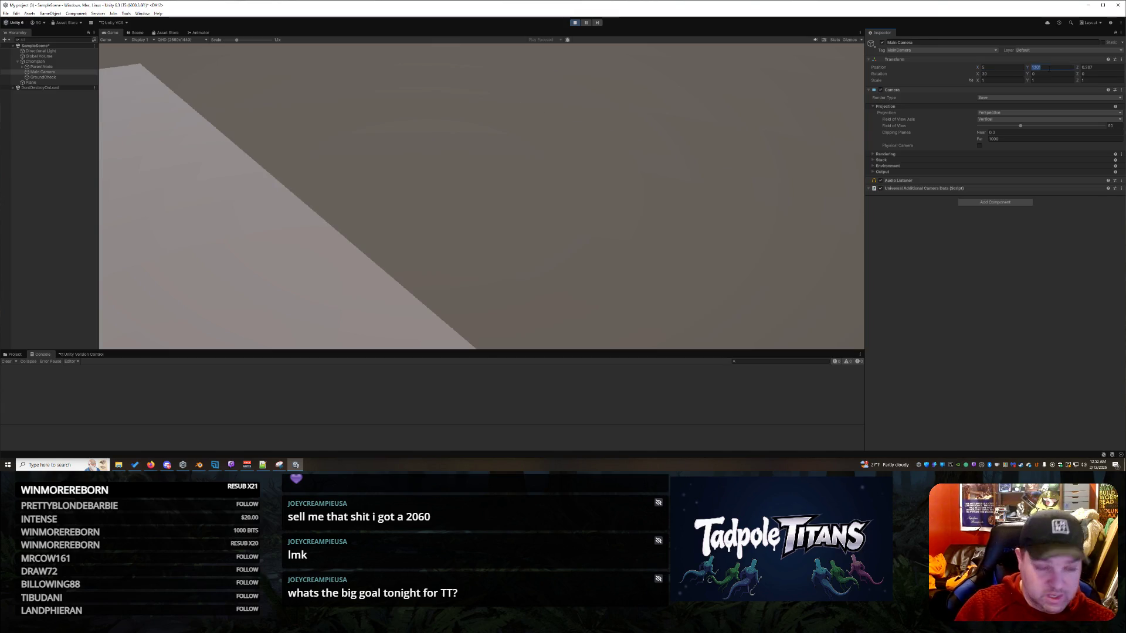
pyautogui.write('2')
pyautogui.press('BackSpace')
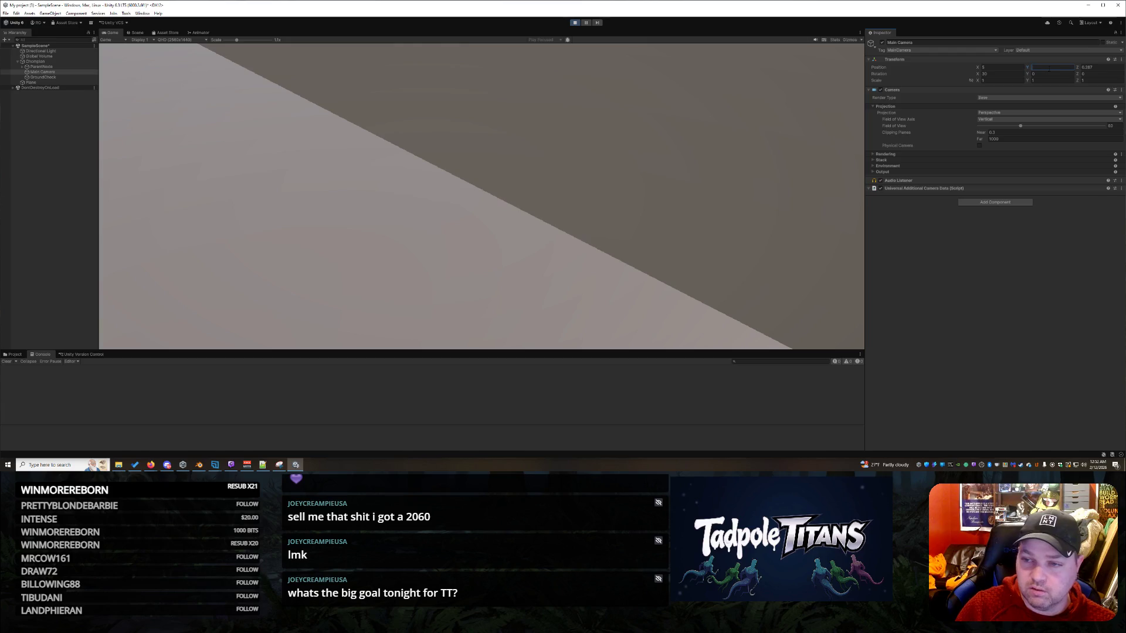
pyautogui.click(1101, 68)
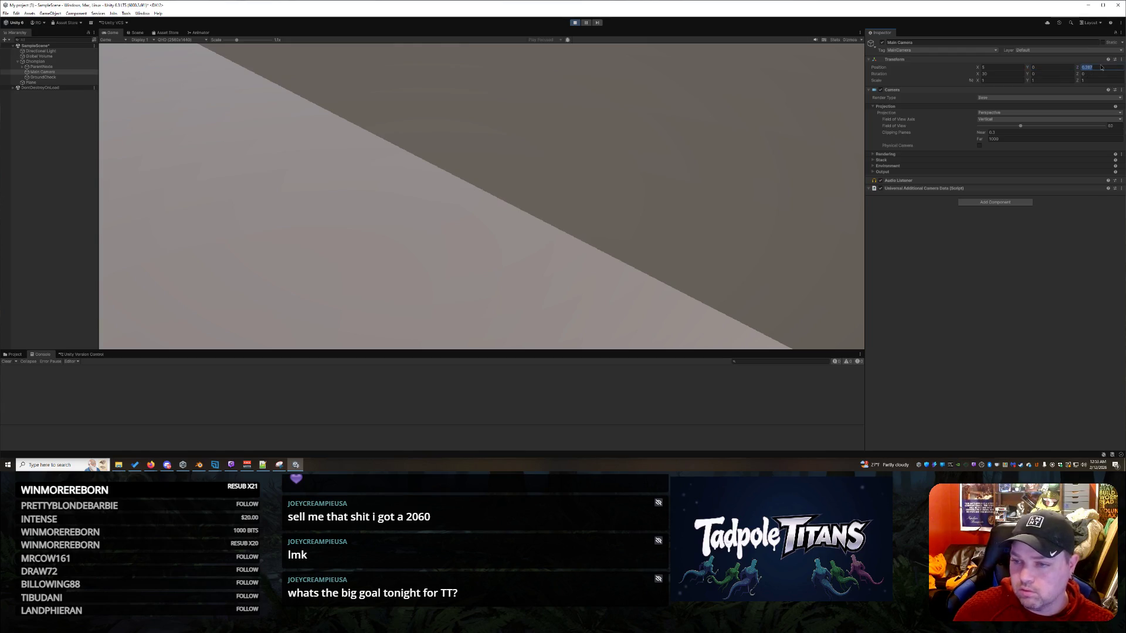
pyautogui.write('10')
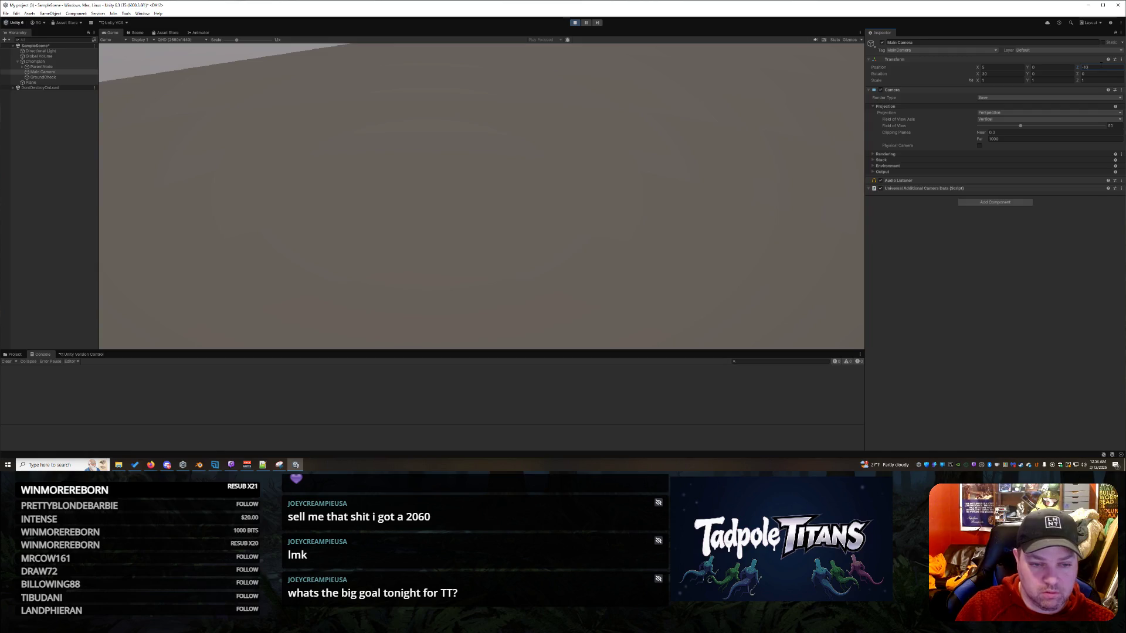
pyautogui.press('BackSpace')
pyautogui.press('BackSpace')
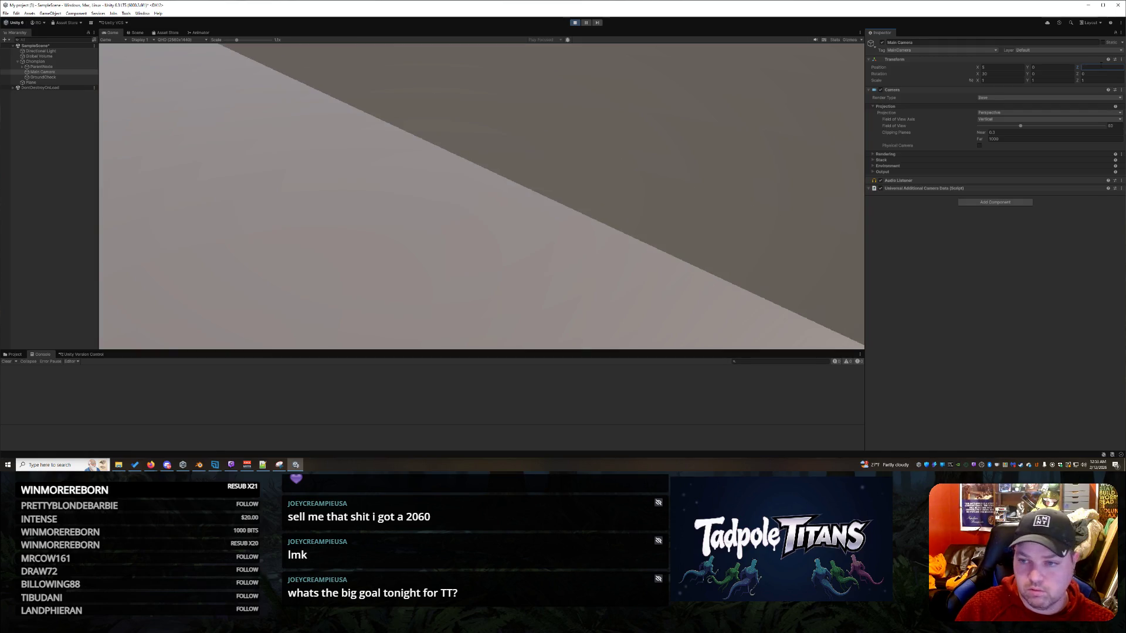
pyautogui.write('-10')
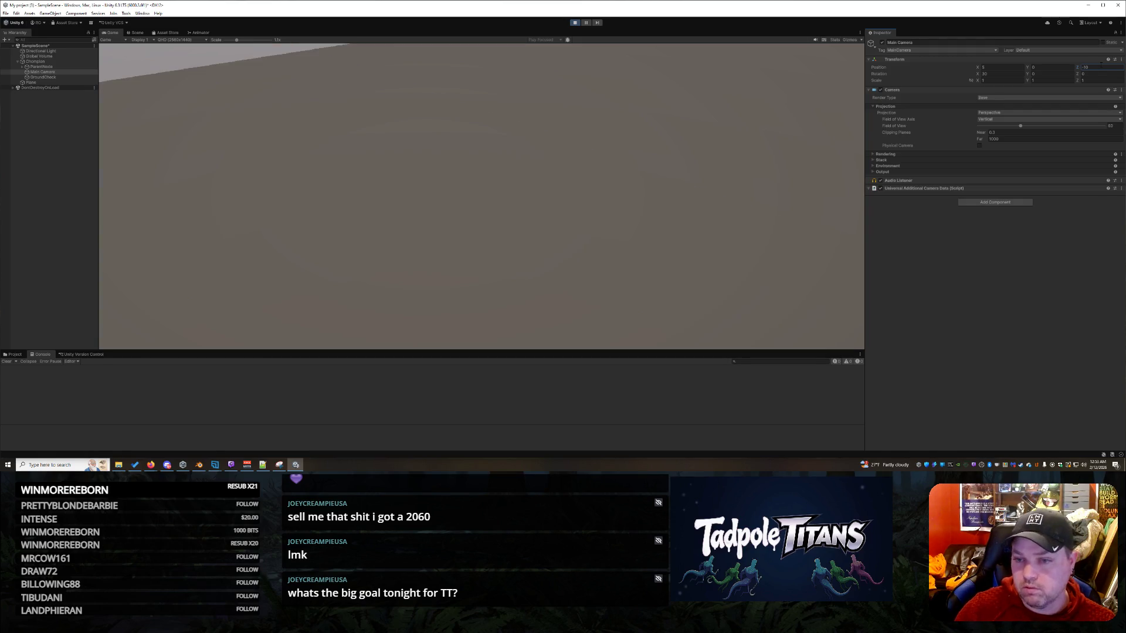
pyautogui.click(1004, 74)
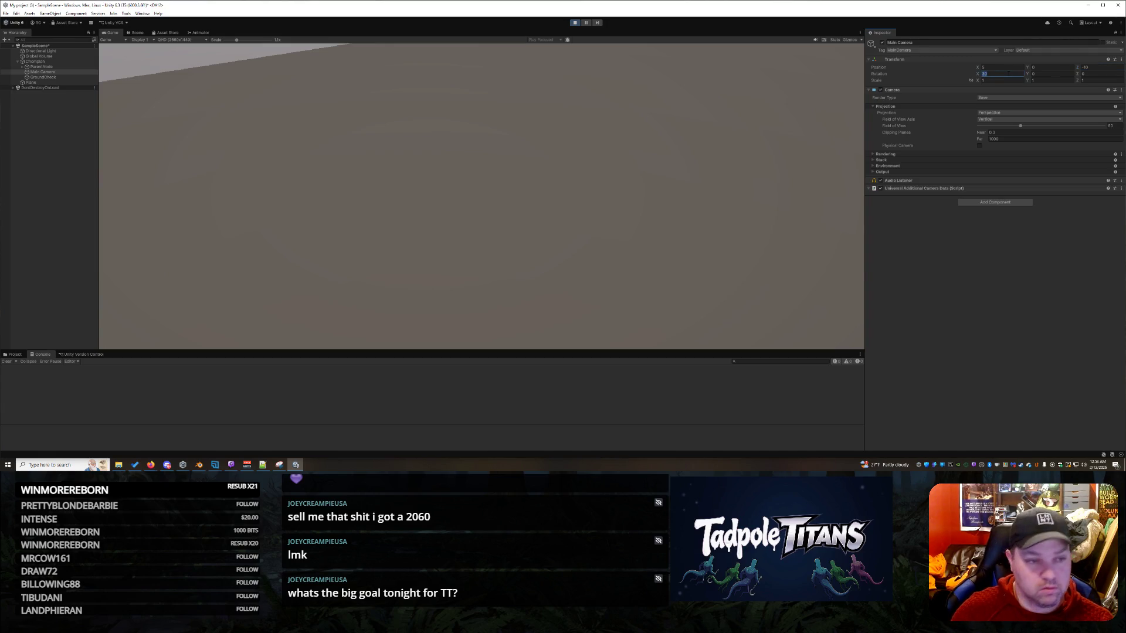
pyautogui.write('0')
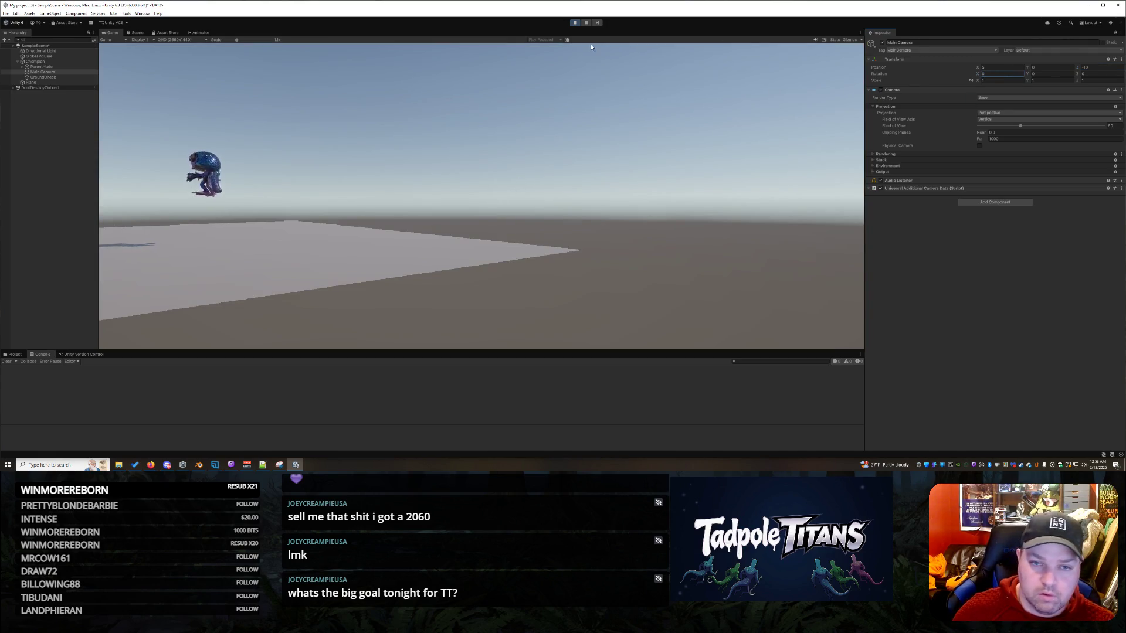
pyautogui.click(213, 215)
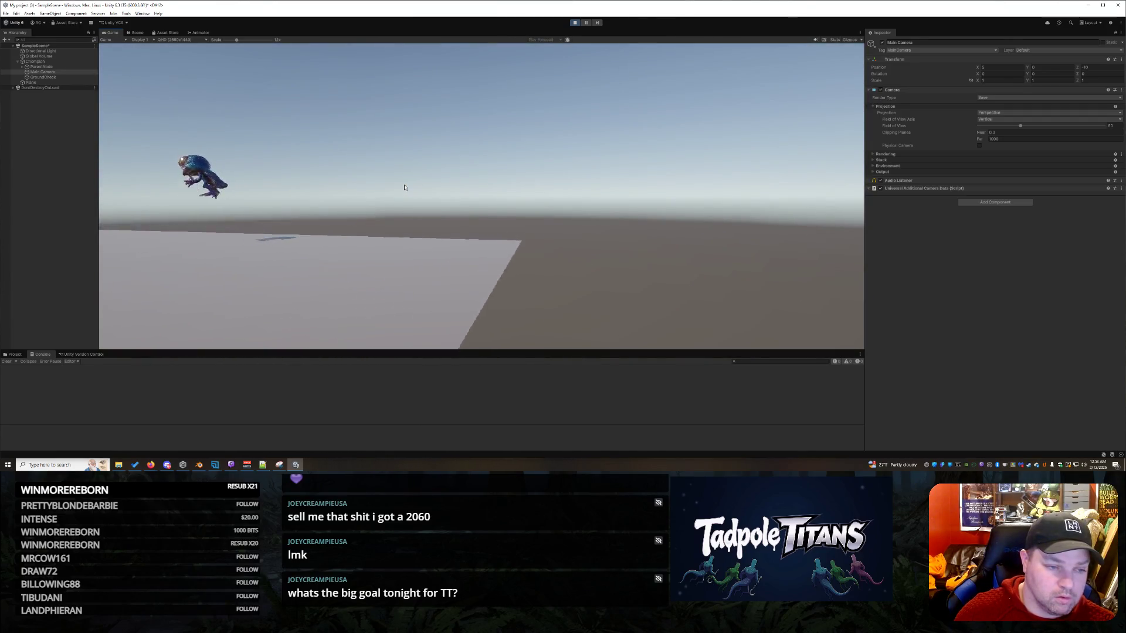
pyautogui.click(574, 24)
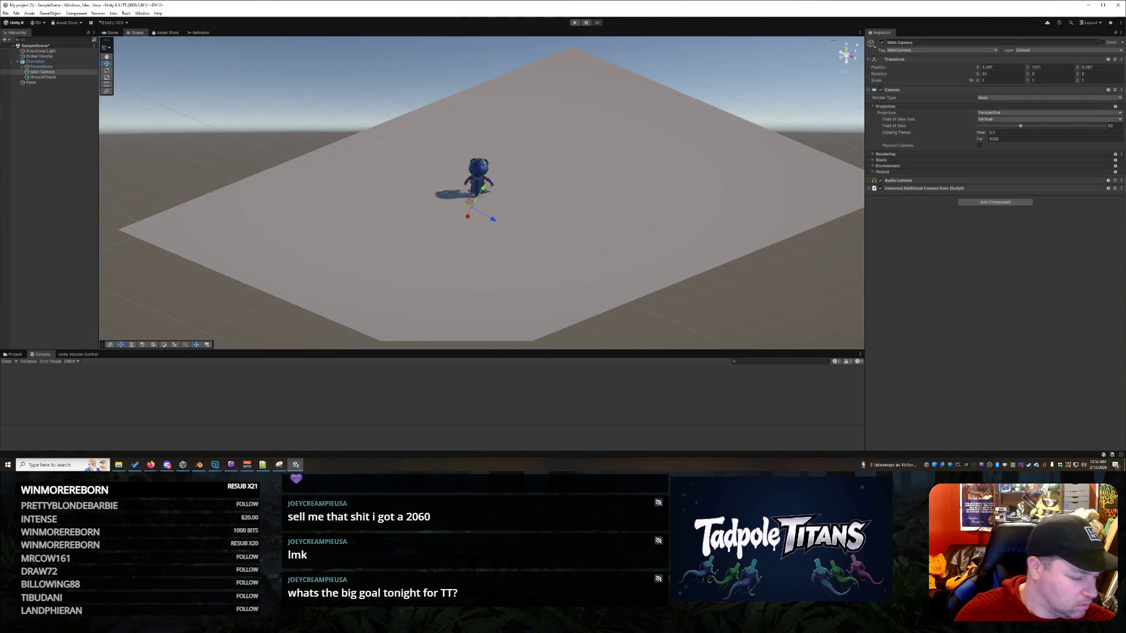
# - Orbit the Scene view to face the character and select Chompion
pyautogui.hotkey('alt', 'Tab')
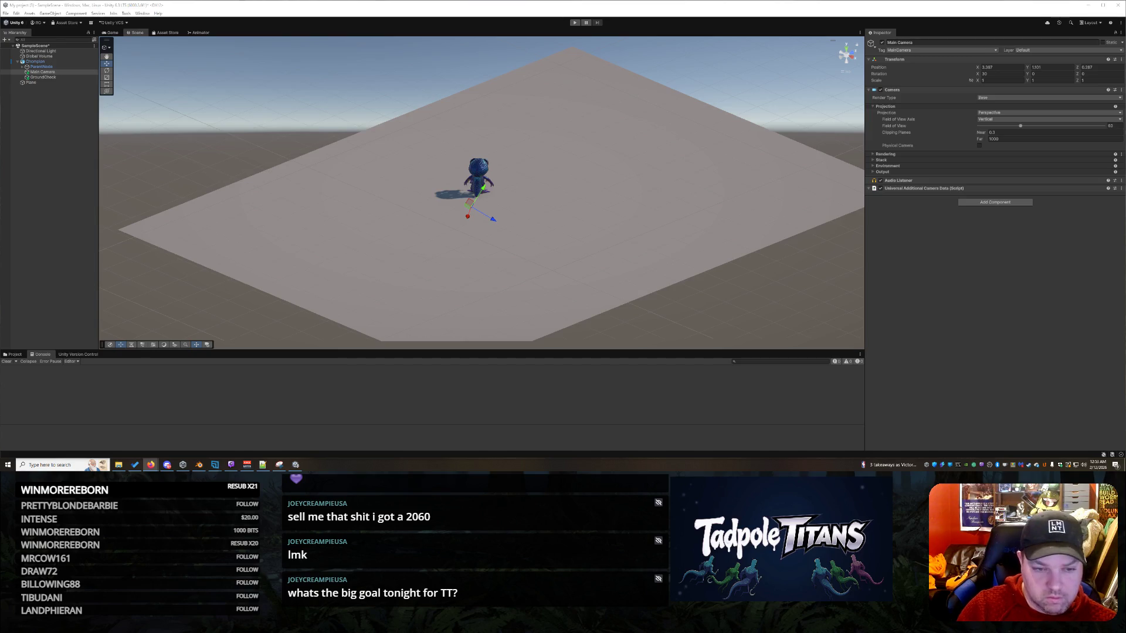
pyautogui.click(575, 236)
pyautogui.scroll(3, 581, 176)
pyautogui.rightClick(581, 168)
pyautogui.click(816, 95)
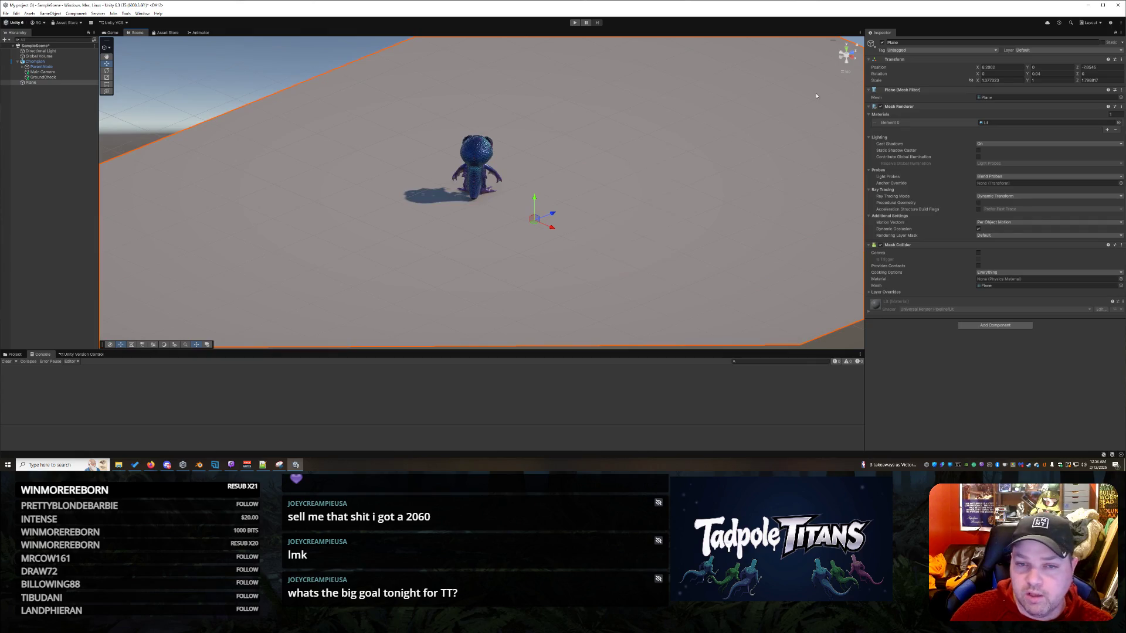
pyautogui.moveTo(410, 218); pyautogui.dragTo(716, 220)
pyautogui.moveTo(690, 247); pyautogui.dragTo(606, 234)
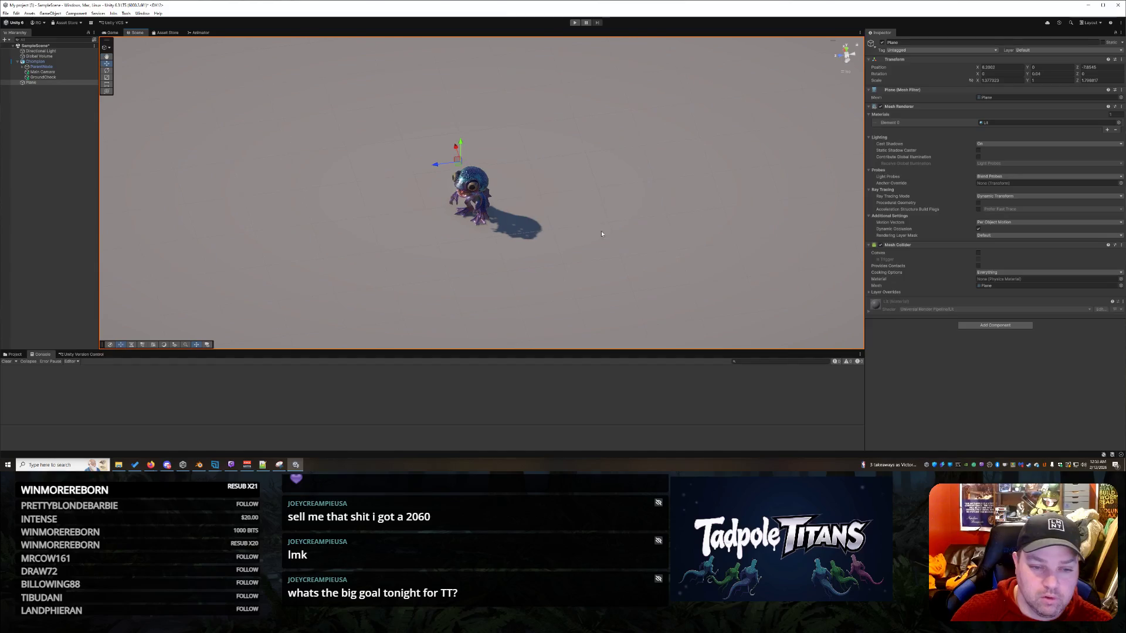
pyautogui.click(470, 193)
pyautogui.moveTo(682, 224); pyautogui.dragTo(679, 217)
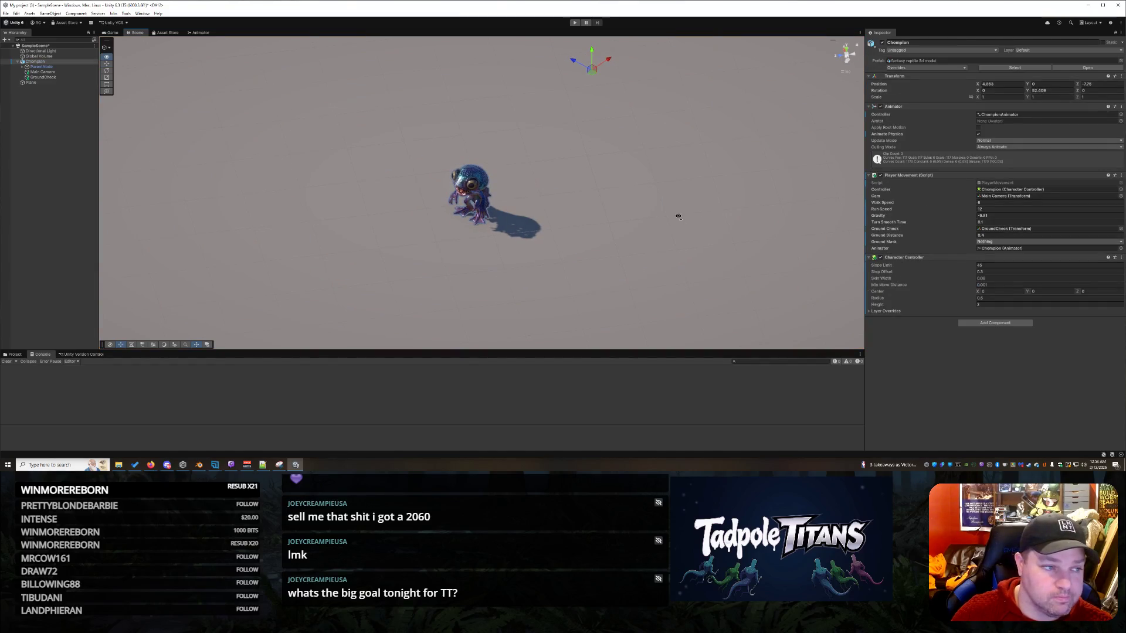
# - Turn Chompion around its vertical Y axis with the Rotate tool
pyautogui.click(107, 71)
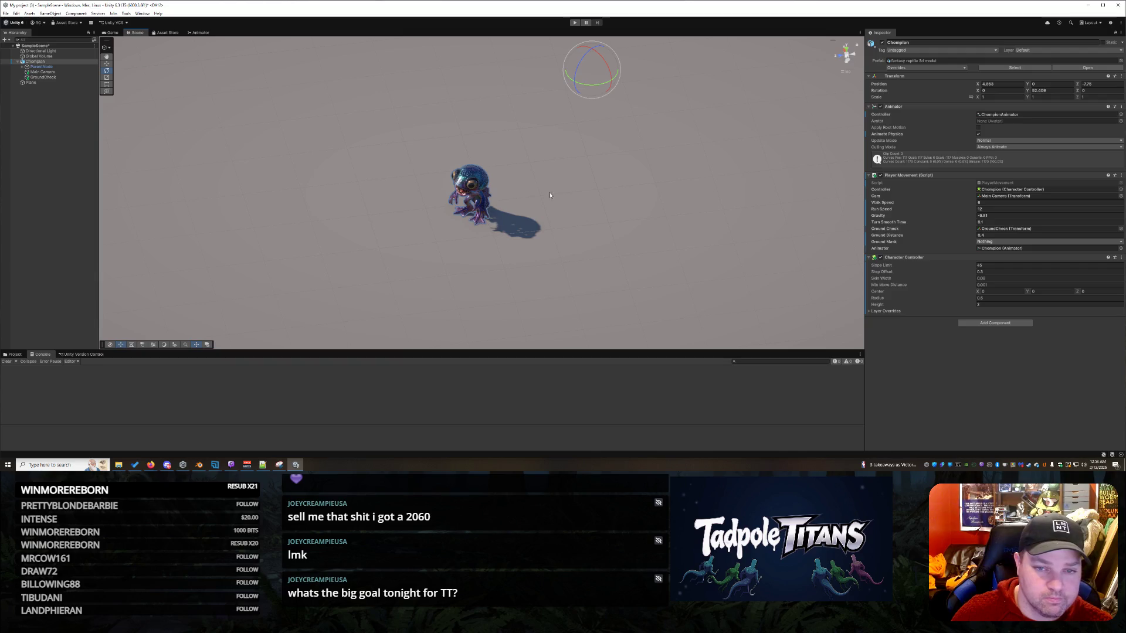
pyautogui.moveTo(595, 85); pyautogui.dragTo(642, 85)
pyautogui.rightClick(733, 173)
pyautogui.click(740, 136)
pyautogui.moveTo(740, 136)
pyautogui.mouseDown()
pyautogui.moveTo(726, 187)
pyautogui.moveTo(729, 174)
pyautogui.moveTo(743, 188)
pyautogui.mouseUp()
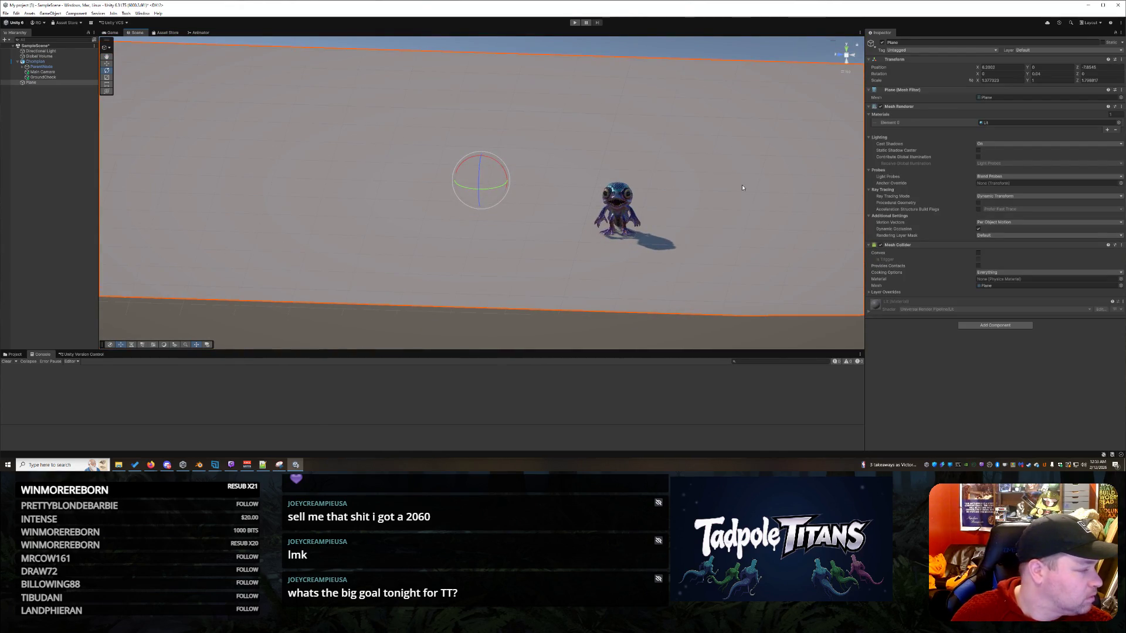
# - Set Chompion's rotation to X 0 and Y 75, then start Play mode
pyautogui.click(633, 209)
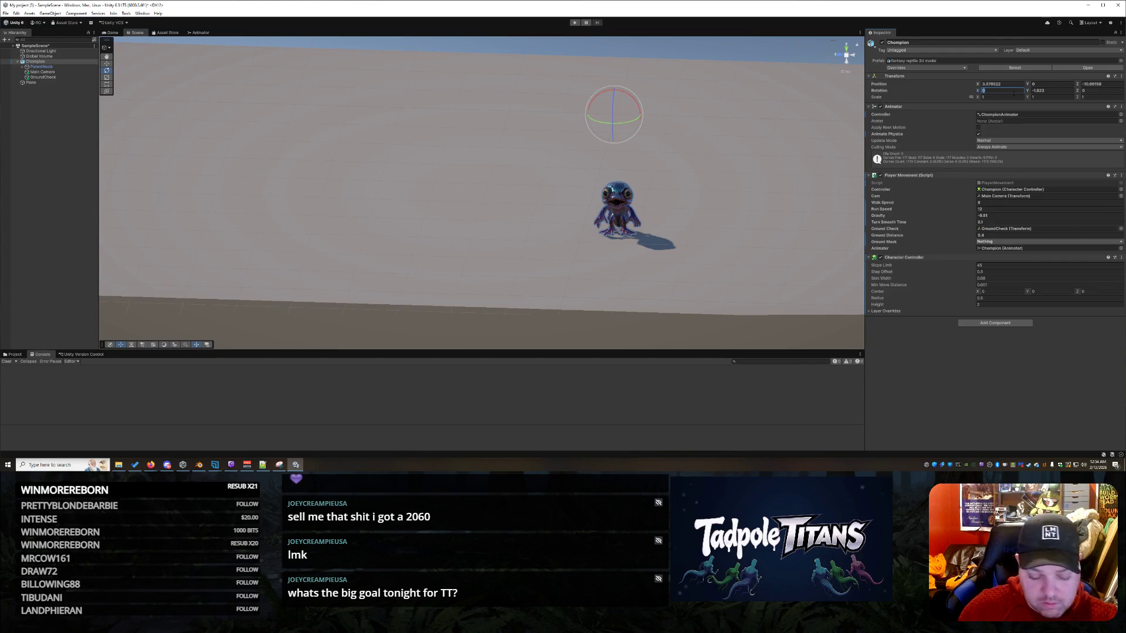
pyautogui.write('75')
pyautogui.press('BackSpace')
pyautogui.press('BackSpace')
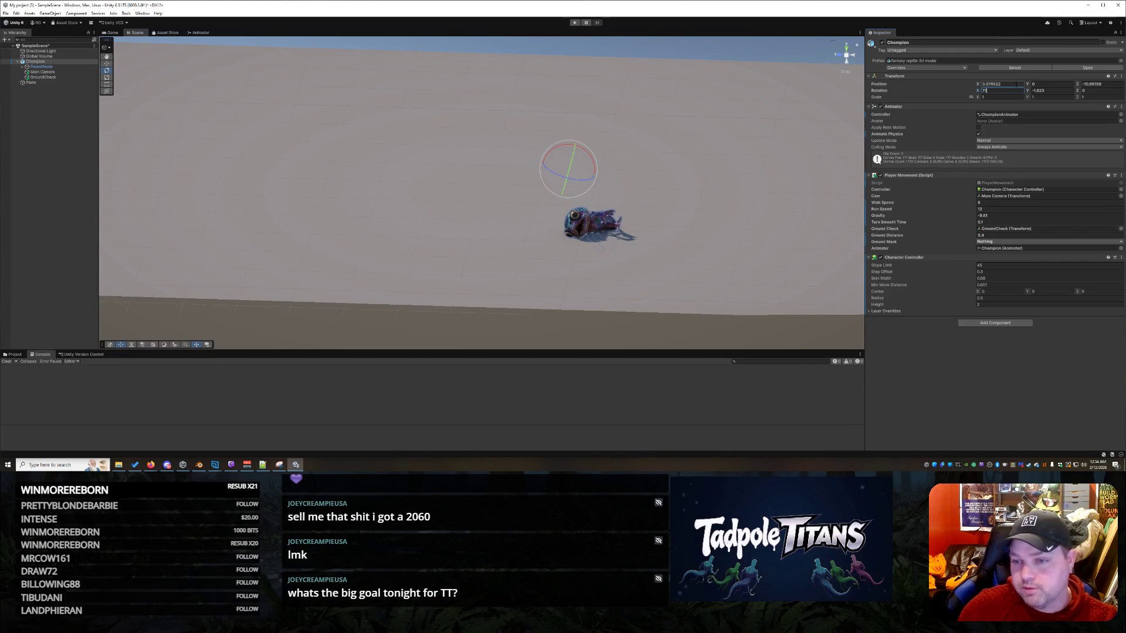
pyautogui.write('0')
pyautogui.click(1051, 91)
pyautogui.write('75')
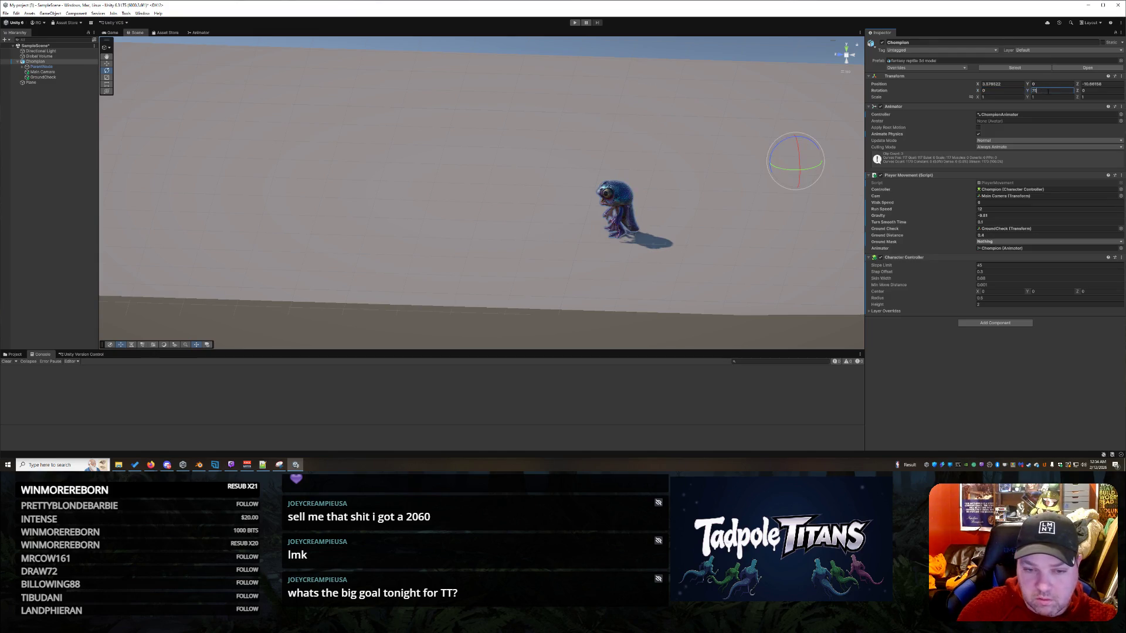
pyautogui.click(574, 24)
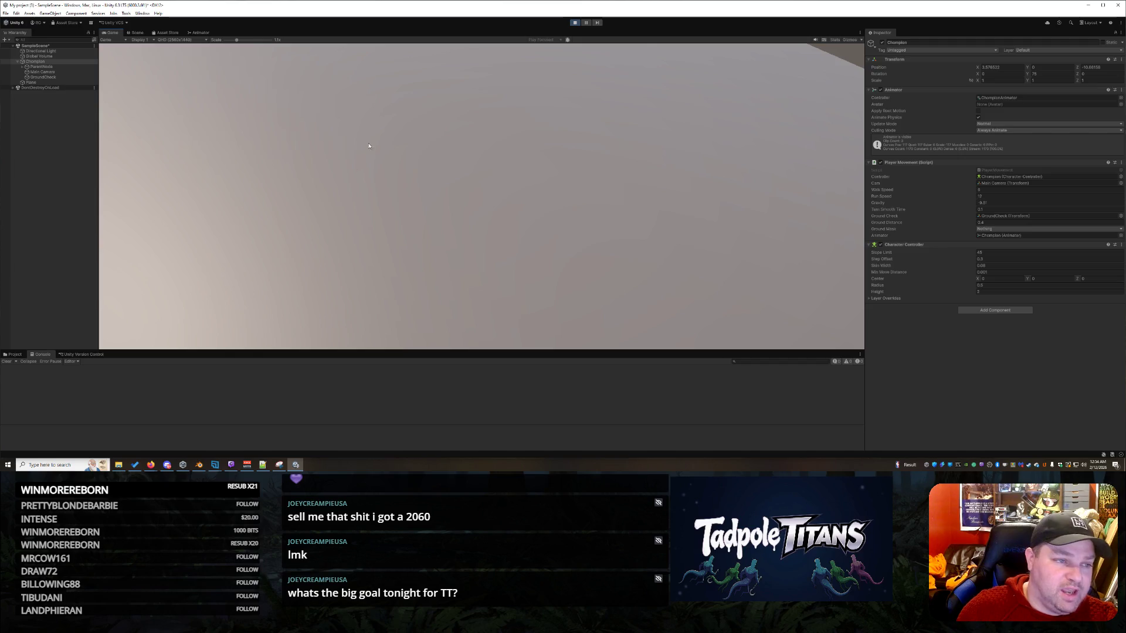
# - Turn Chompion and walk it across the plane toward the wall with W
pyautogui.hotkey('alt', 'Tab')
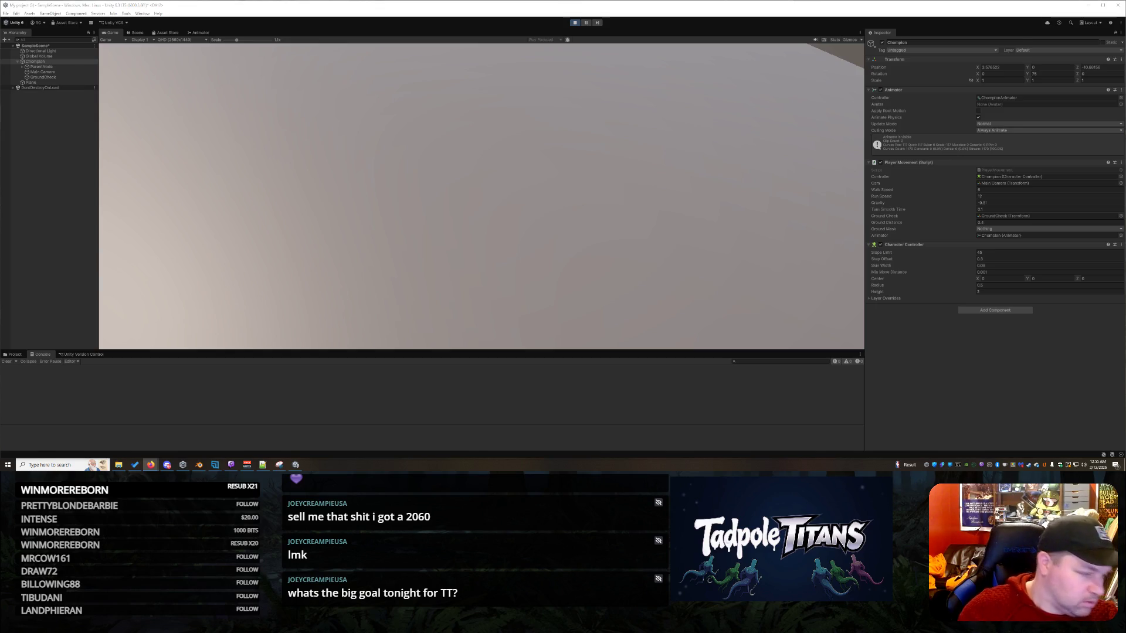
pyautogui.click(146, 201)
pyautogui.press('w')
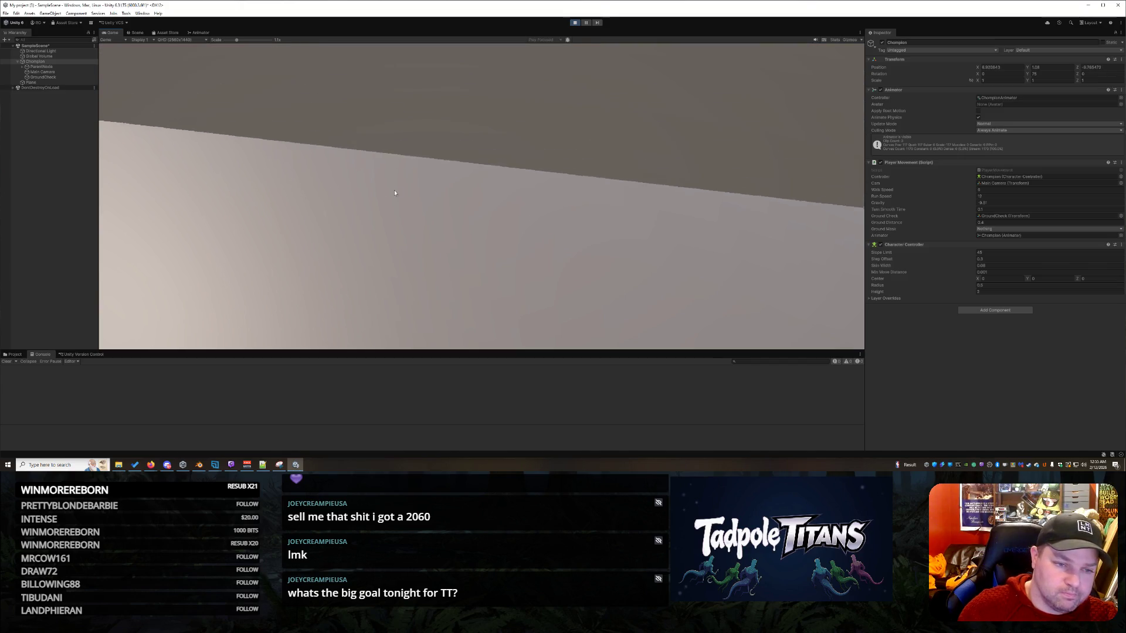
pyautogui.press('w')
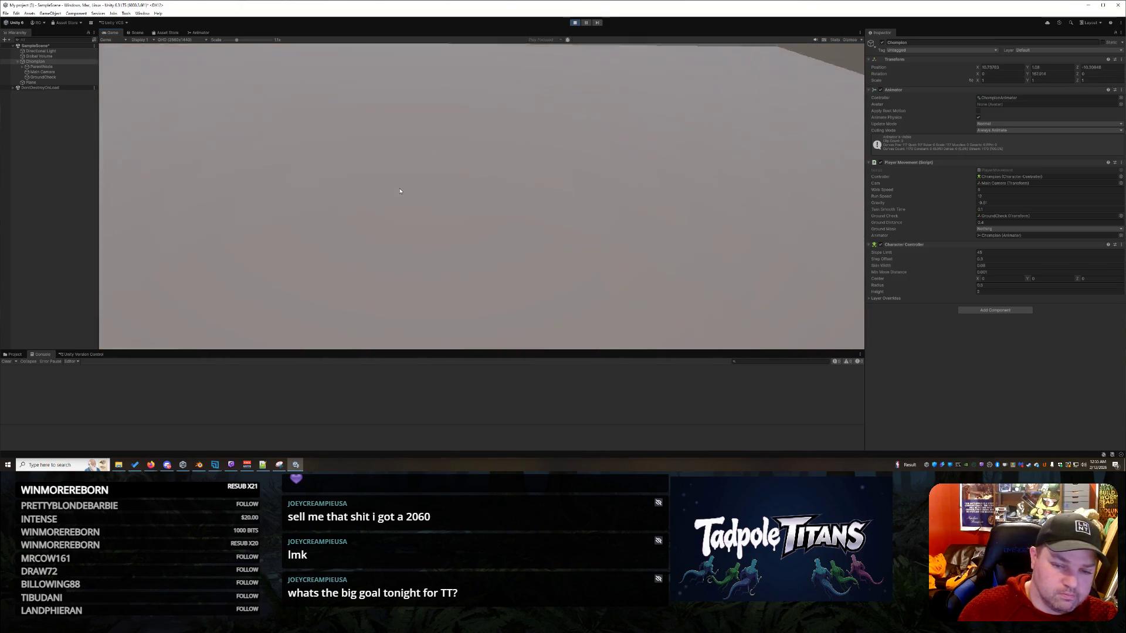
pyautogui.press('w')
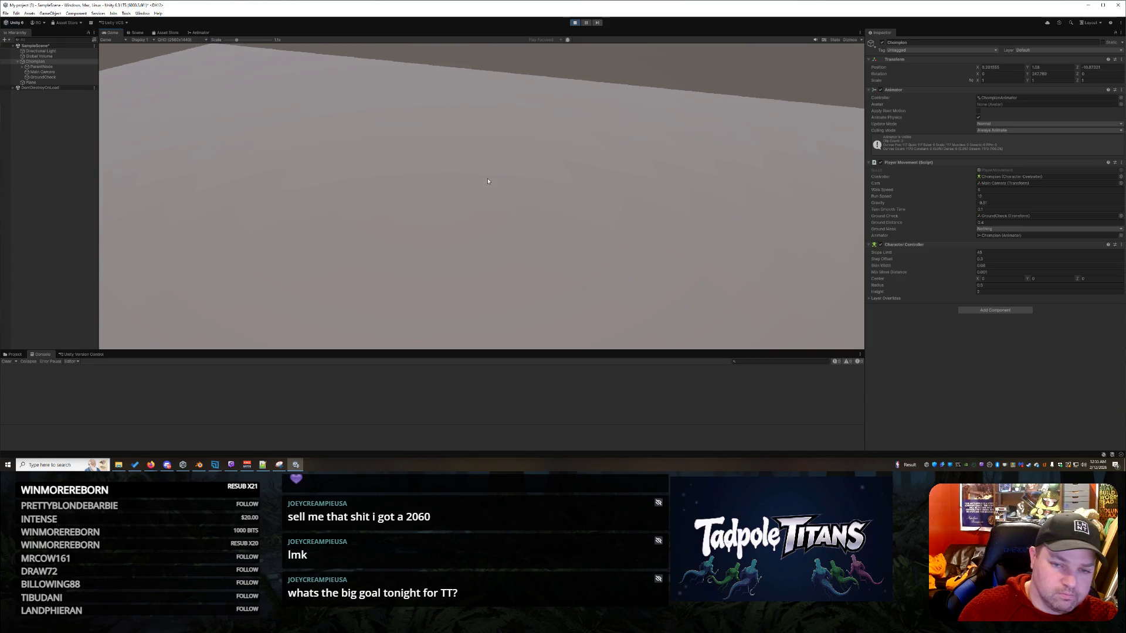
pyautogui.press('w')
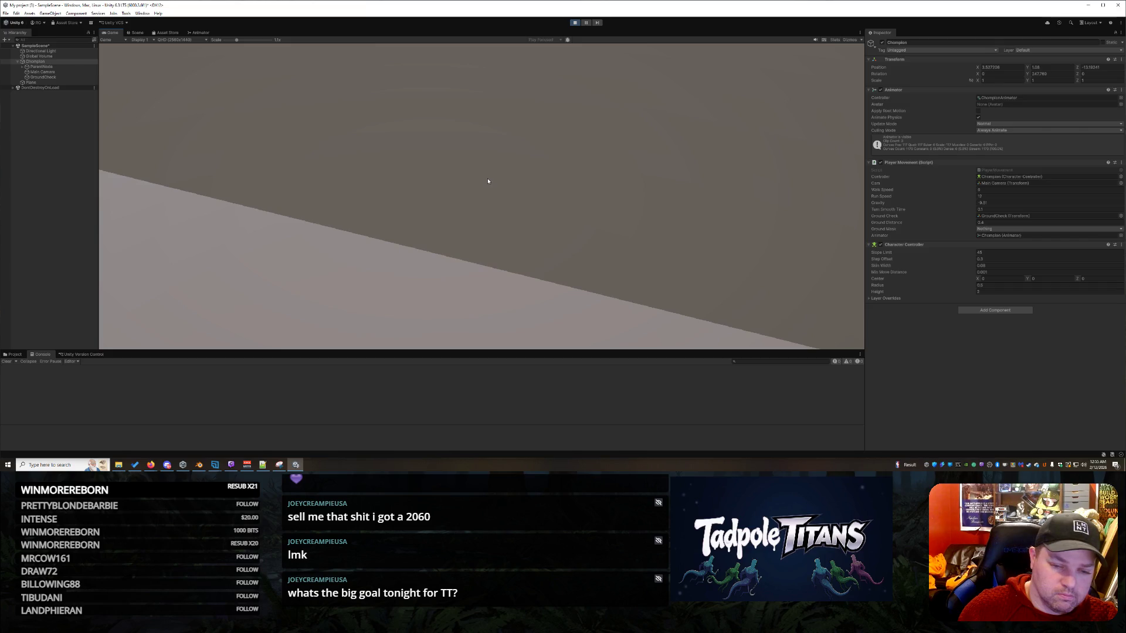
pyautogui.press('w')
# - Stop the game and look down on the plane in the Scene view
pyautogui.click(574, 22)
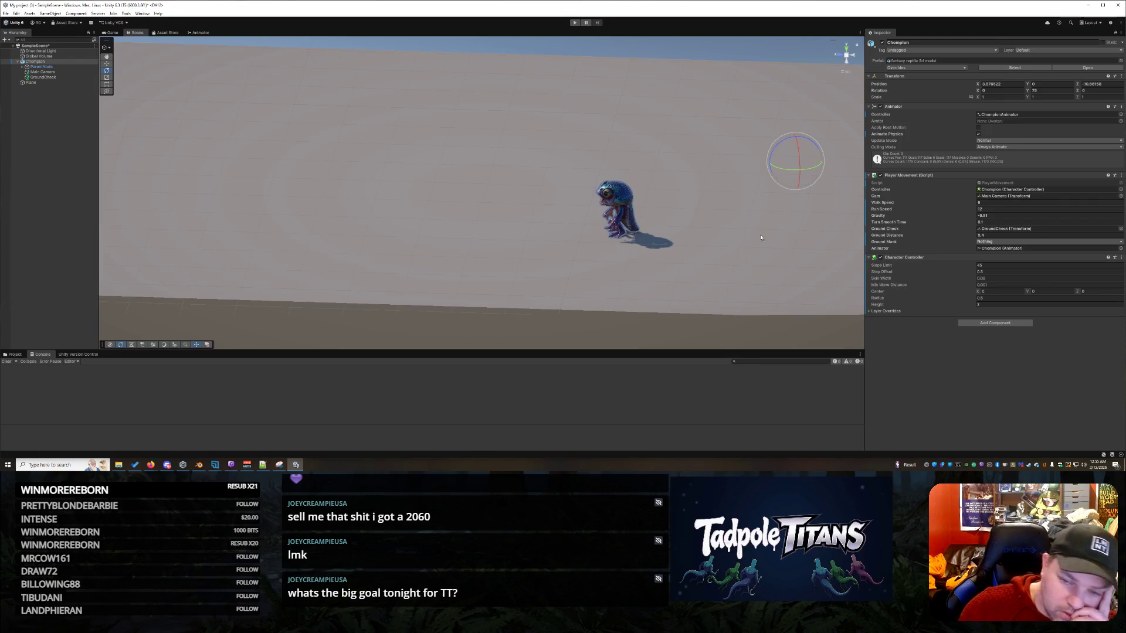
pyautogui.moveTo(622, 245)
pyautogui.mouseDown()
pyautogui.moveTo(715, 226)
pyautogui.moveTo(628, 243)
pyautogui.moveTo(585, 229)
pyautogui.moveTo(460, 231)
pyautogui.moveTo(486, 240)
pyautogui.mouseUp()
pyautogui.scroll(-5, 586, 229)
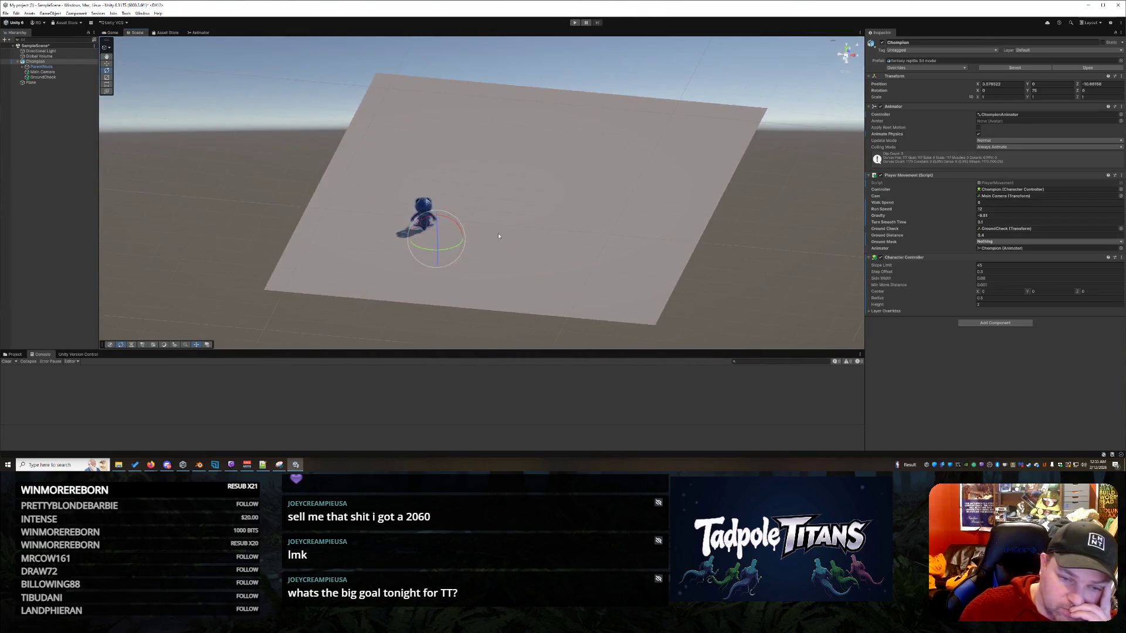
pyautogui.scroll(5, 498, 233)
pyautogui.scroll(3, 513, 224)
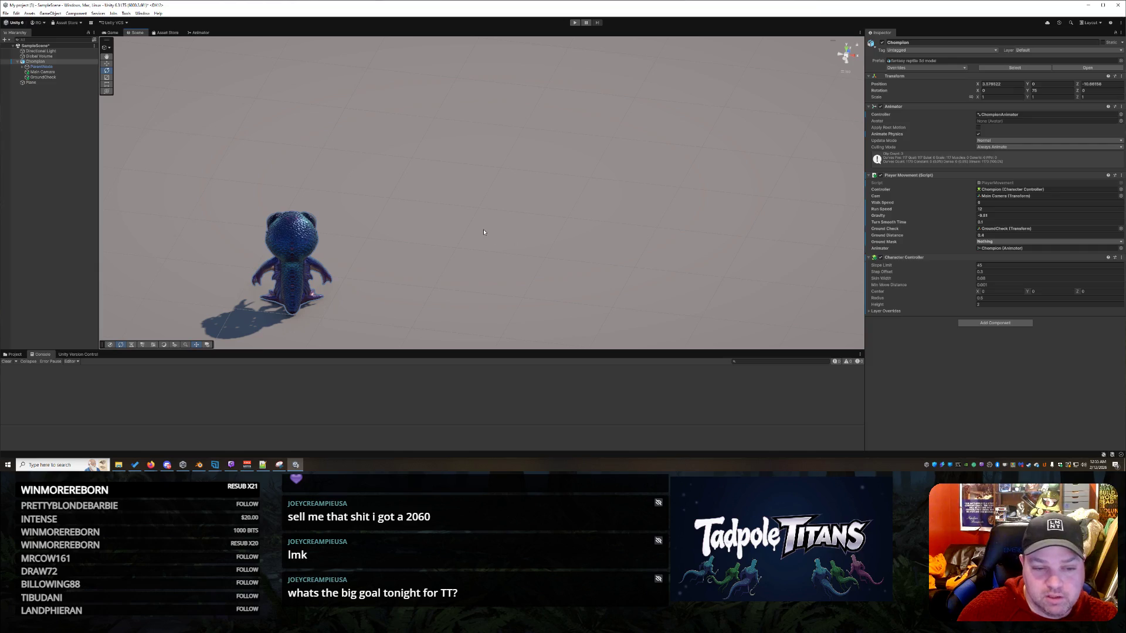
# - Create a new MonoBehaviour script in Assets/Scripts and begin naming it CameraFollow
pyautogui.moveTo(508, 219)
pyautogui.mouseDown()
pyautogui.moveTo(598, 201)
pyautogui.moveTo(709, 213)
pyautogui.moveTo(586, 279)
pyautogui.moveTo(833, 271)
pyautogui.moveTo(586, 272)
pyautogui.moveTo(598, 269)
pyautogui.mouseUp()
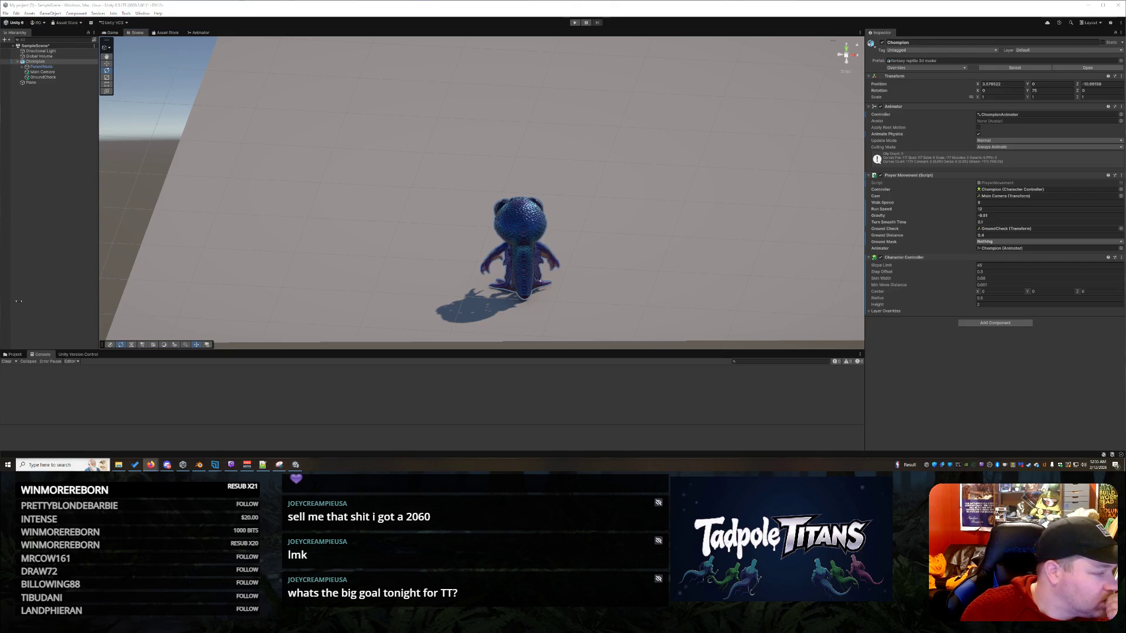
pyautogui.click(14, 355)
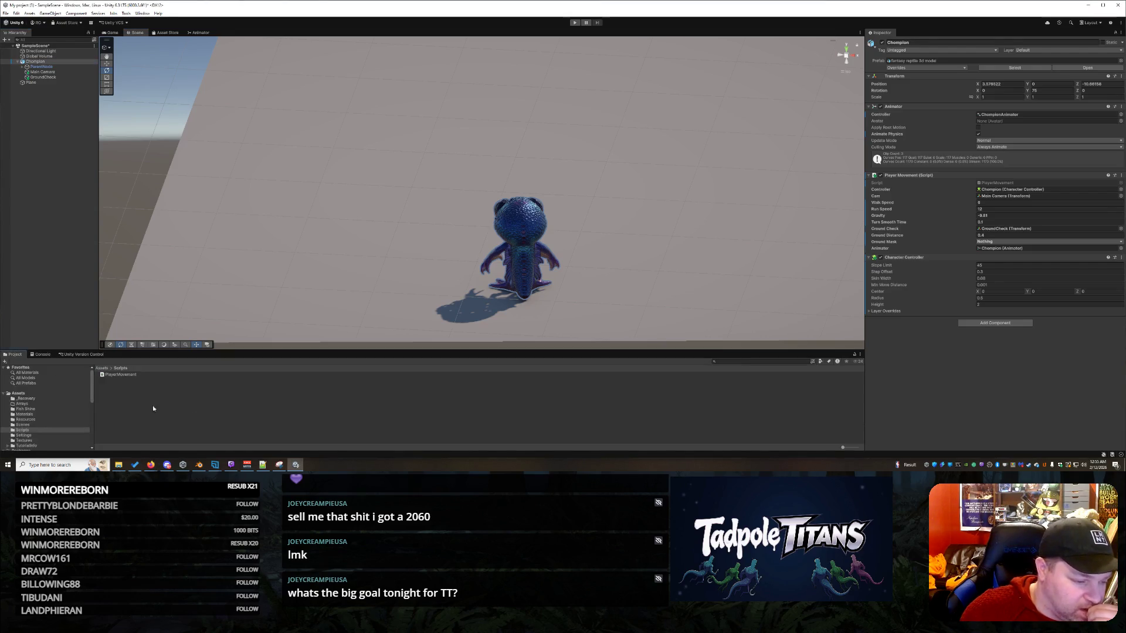
pyautogui.rightClick(122, 396)
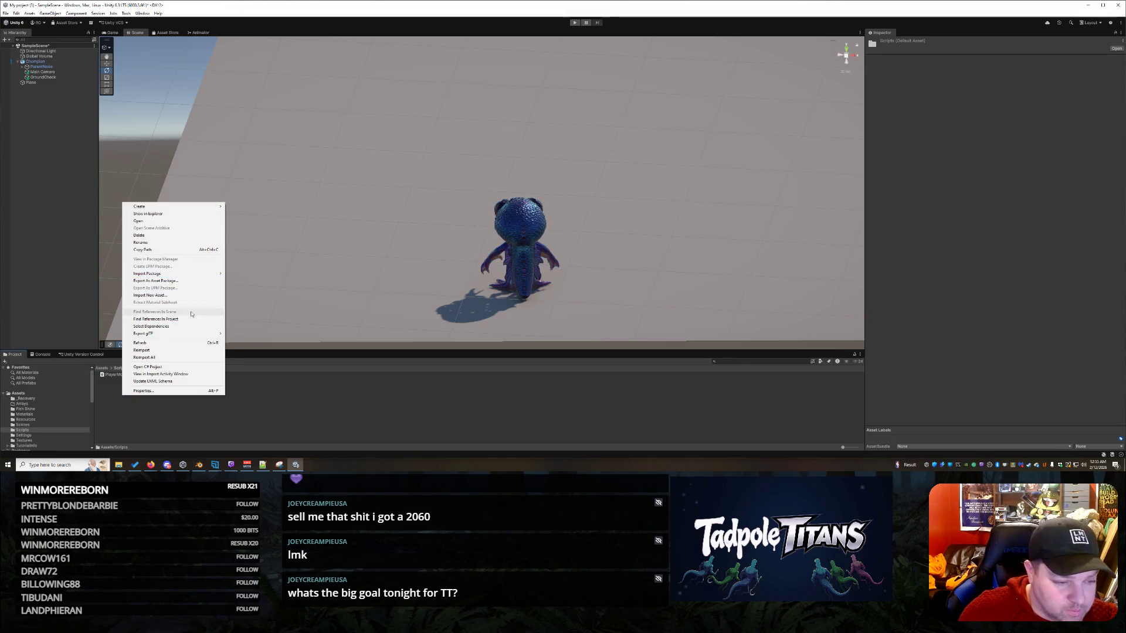
pyautogui.moveTo(170, 206)
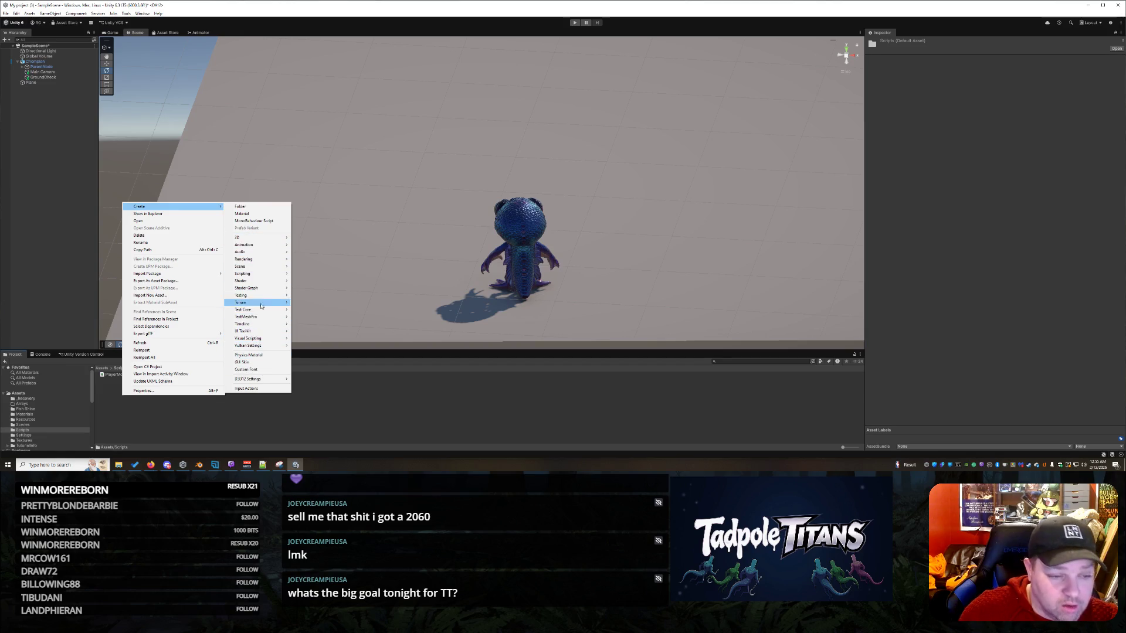
pyautogui.moveTo(259, 267)
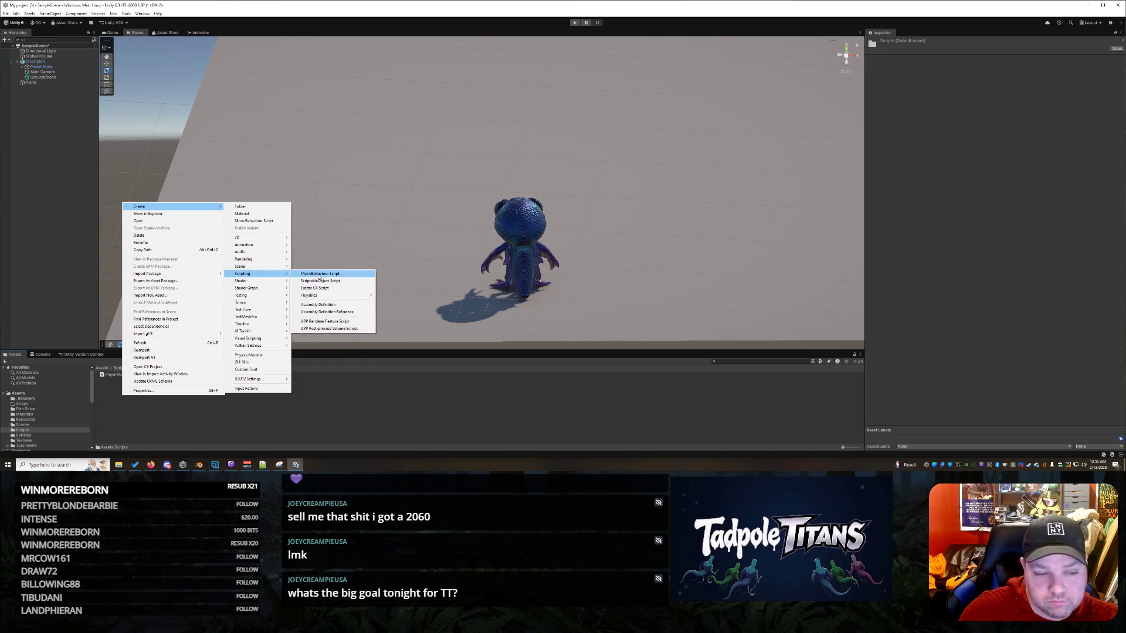
pyautogui.click(330, 289)
pyautogui.write('Camera')
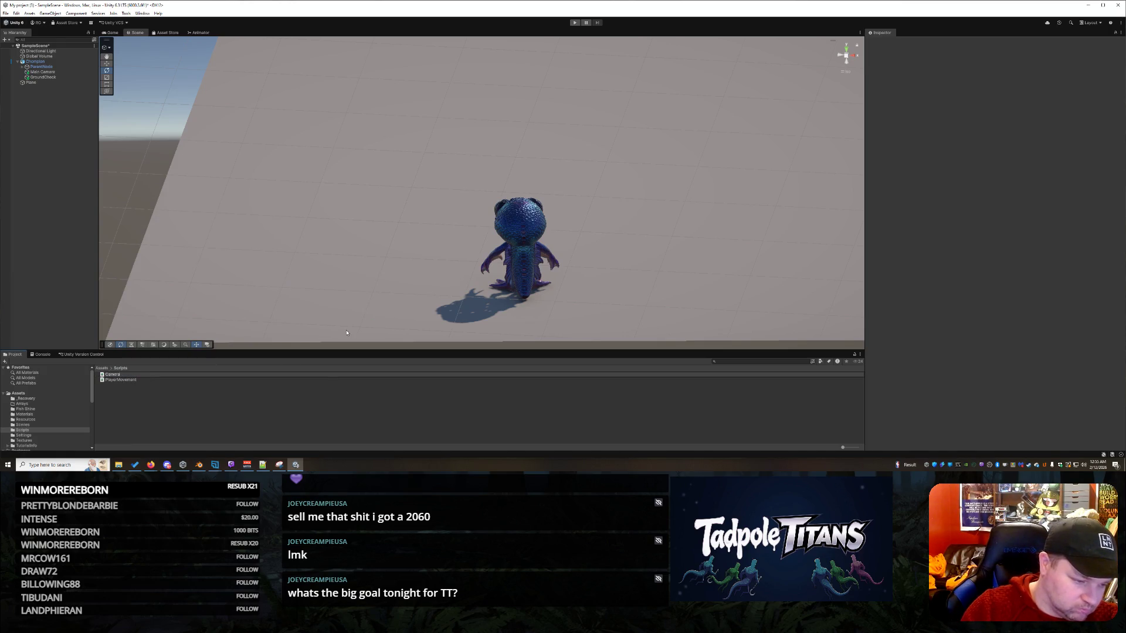
pyautogui.write('Follow')
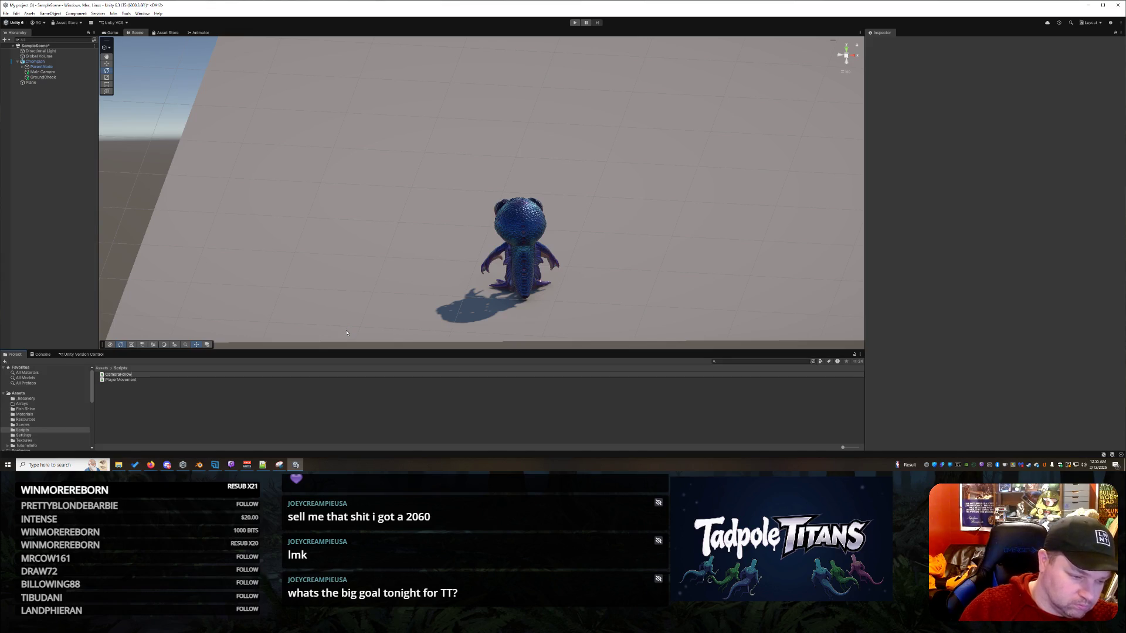
# - Name the script CameraFollow, then replace its template with the camera-follow code in Notepad++ and save
pyautogui.press('Return')
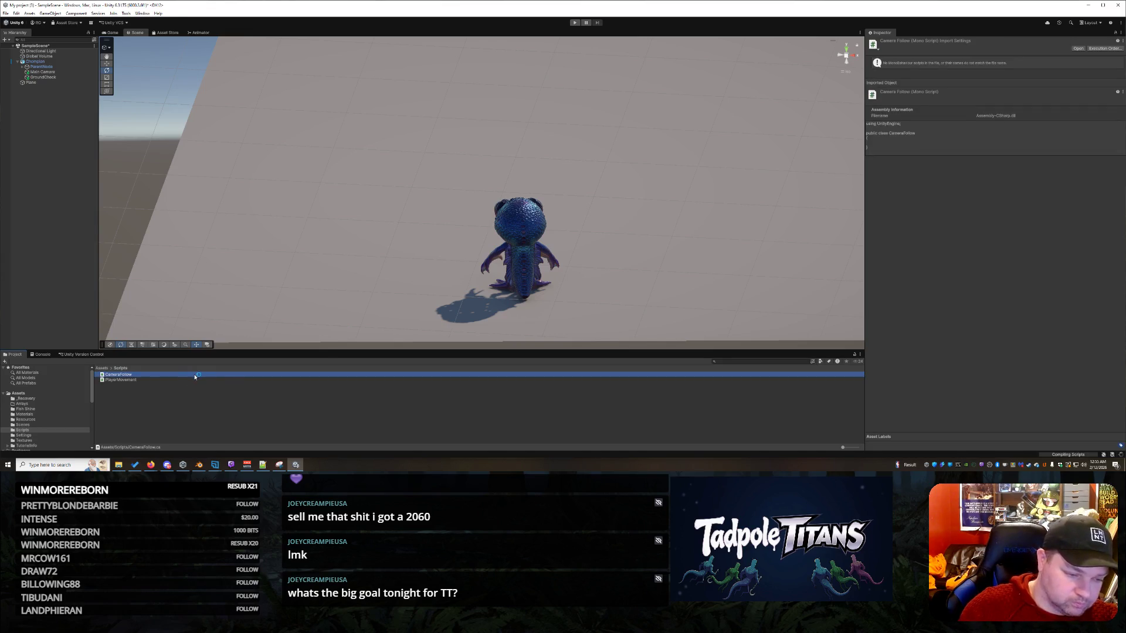
pyautogui.doubleClick(194, 378)
pyautogui.hotkey('ctrl', 'a')
pyautogui.hotkey('ctrl', 'v')
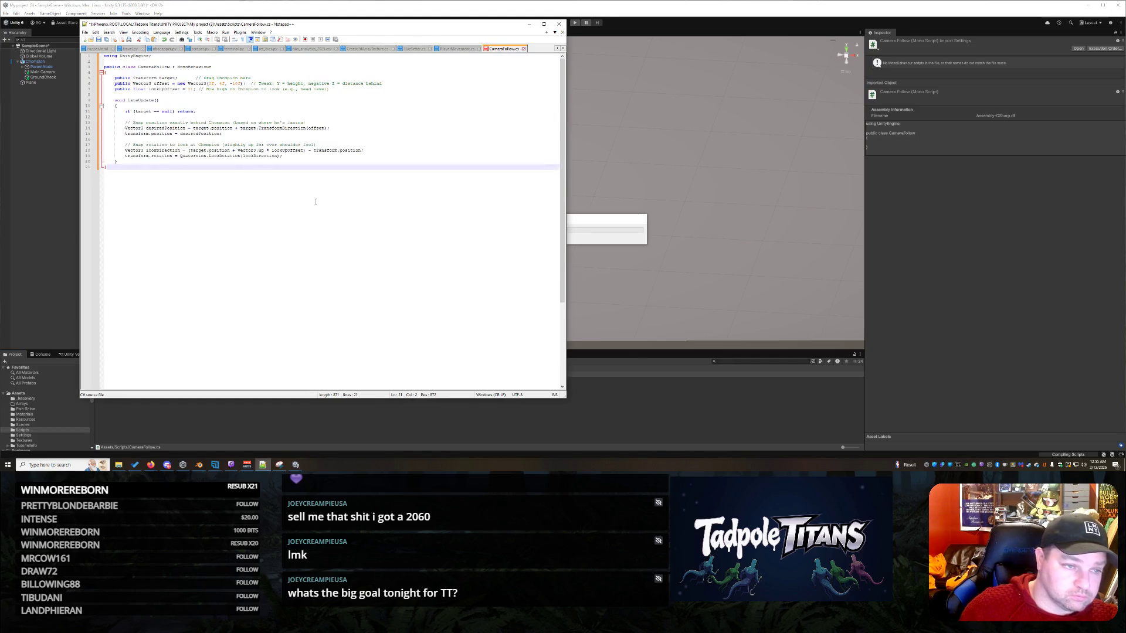
pyautogui.hotkey('ctrl', 's')
pyautogui.click(529, 25)
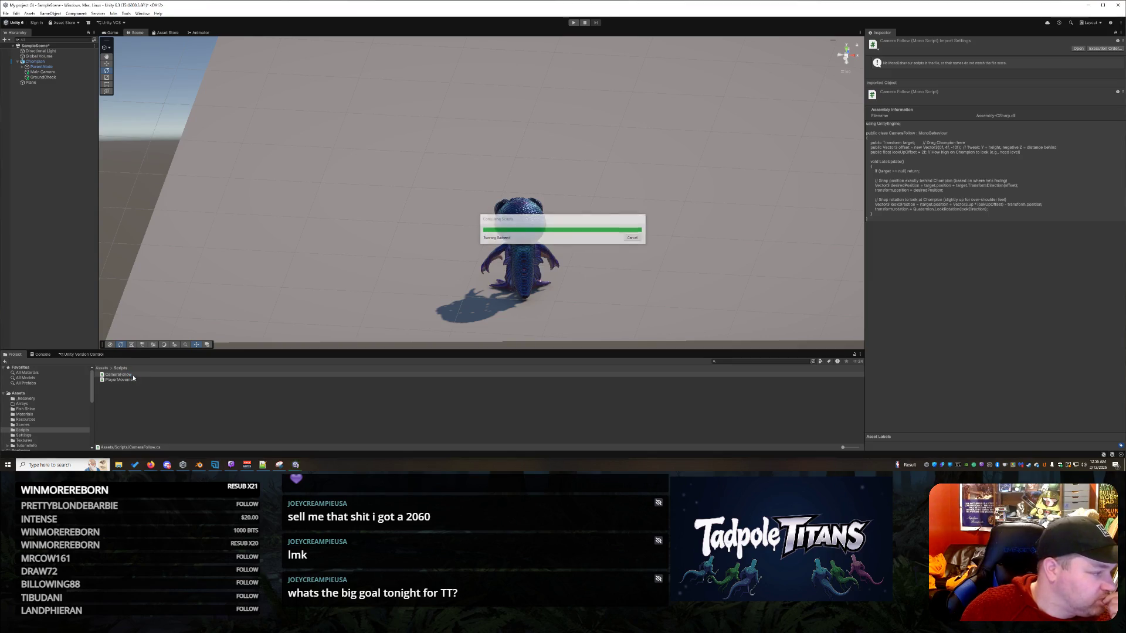
pyautogui.click(132, 376)
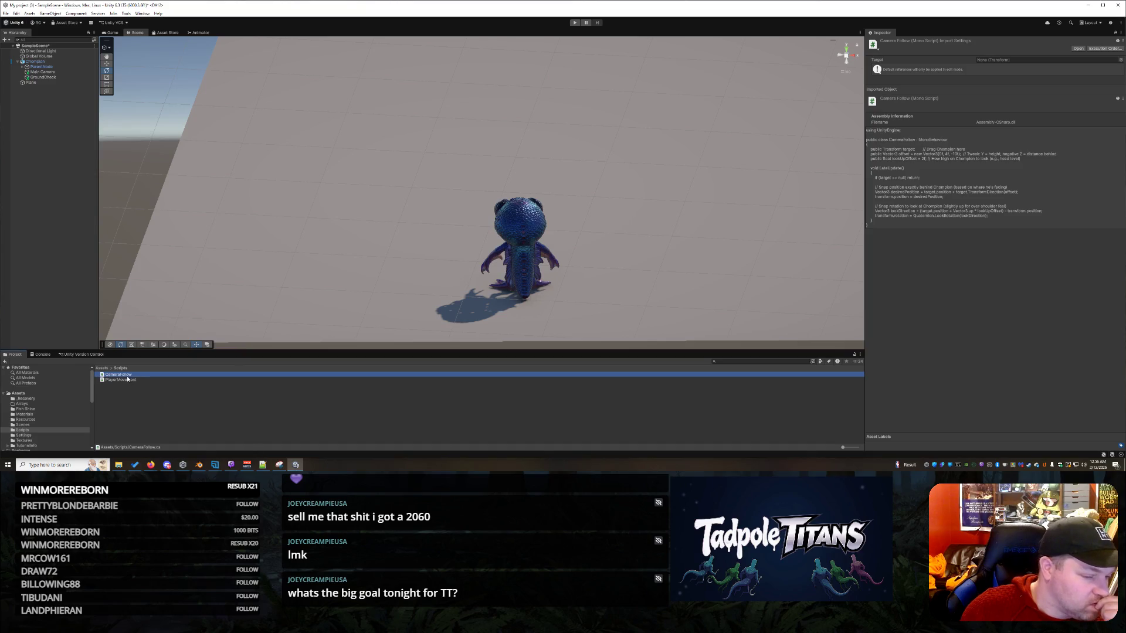
# - Attach CameraFollow to the Main Camera, with X rotation 30 and X position 3
pyautogui.moveTo(125, 377); pyautogui.dragTo(43, 72)
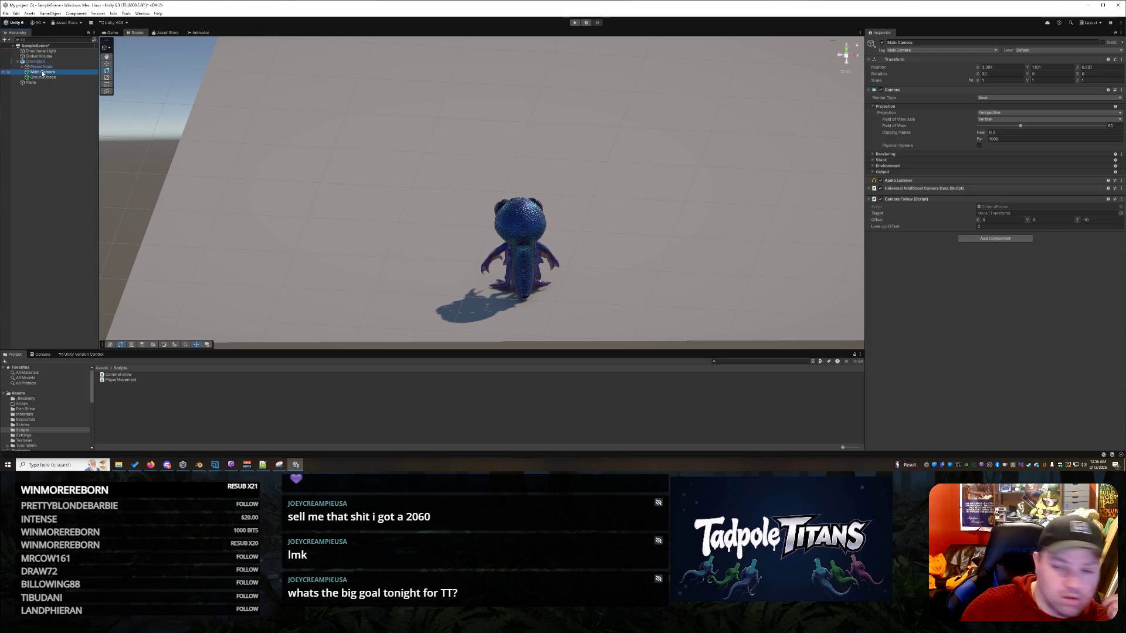
pyautogui.click(42, 73)
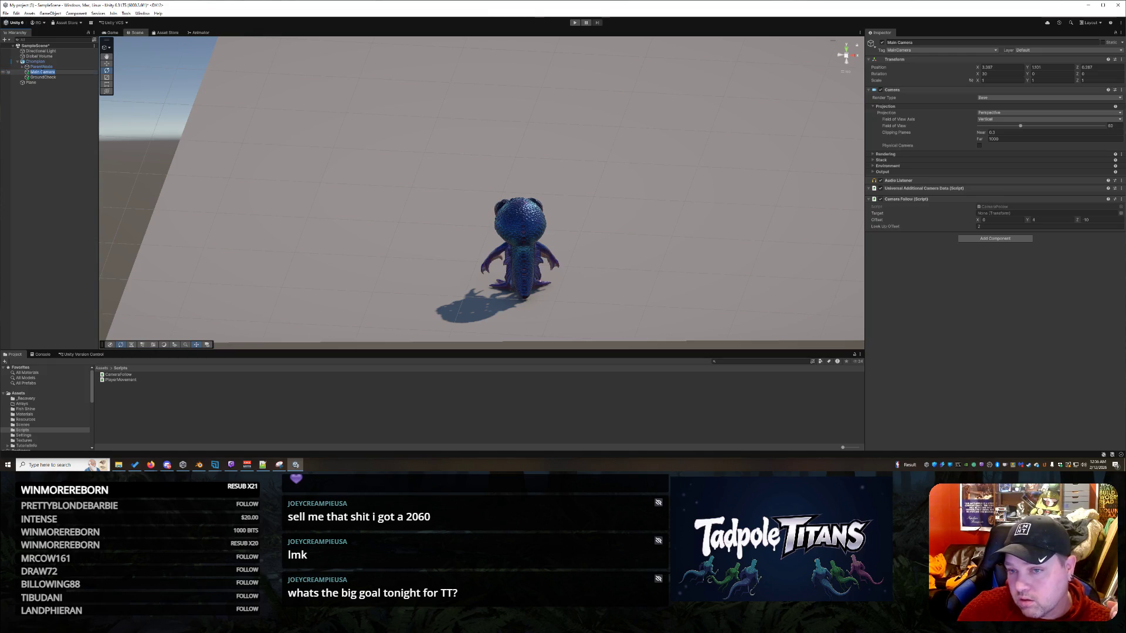
pyautogui.scroll(2, 701, 176)
pyautogui.moveTo(700, 175); pyautogui.dragTo(711, 188)
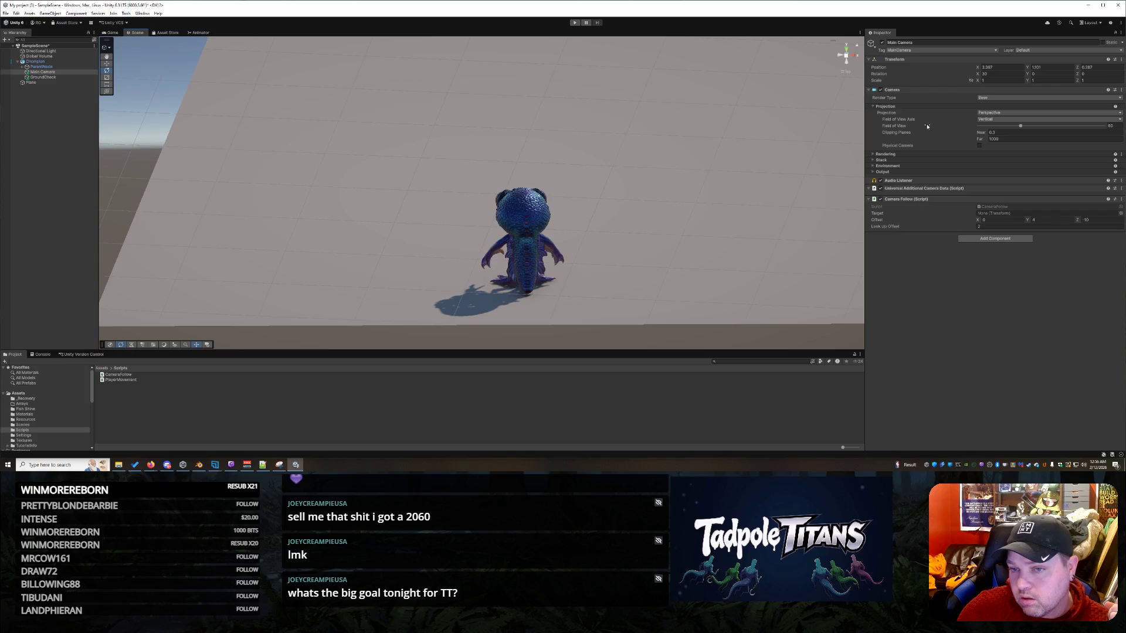
pyautogui.press('Return')
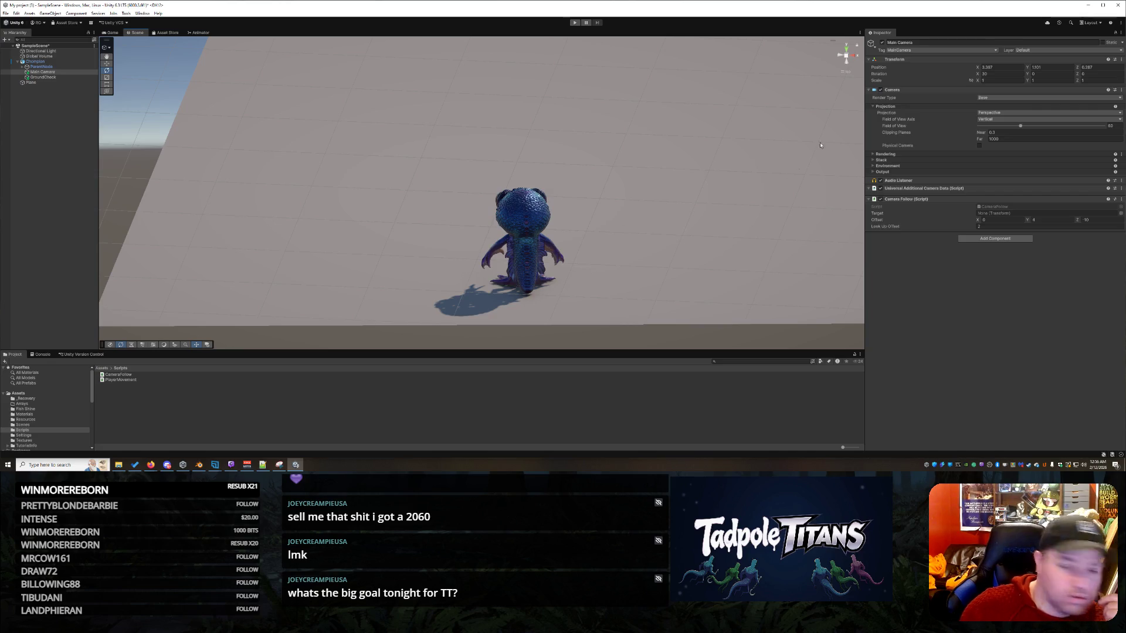
pyautogui.click(1001, 68)
pyautogui.write('3')
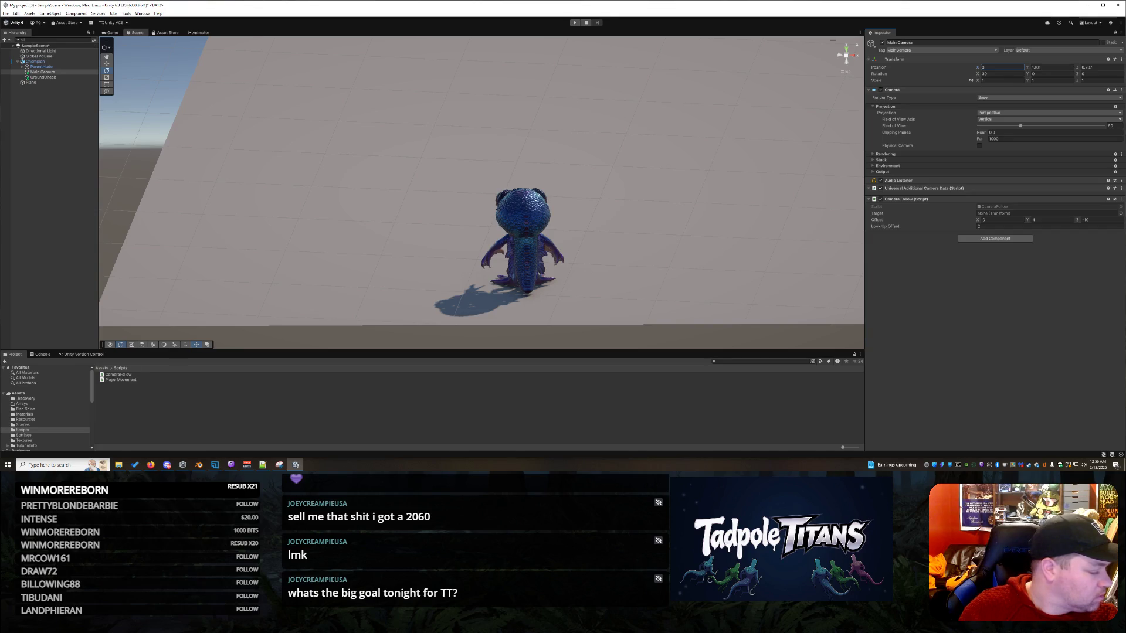
# - Play-test the camera follow, stop play mode, and reopen the CameraFollow script
pyautogui.hotkey('alt', 'Tab')
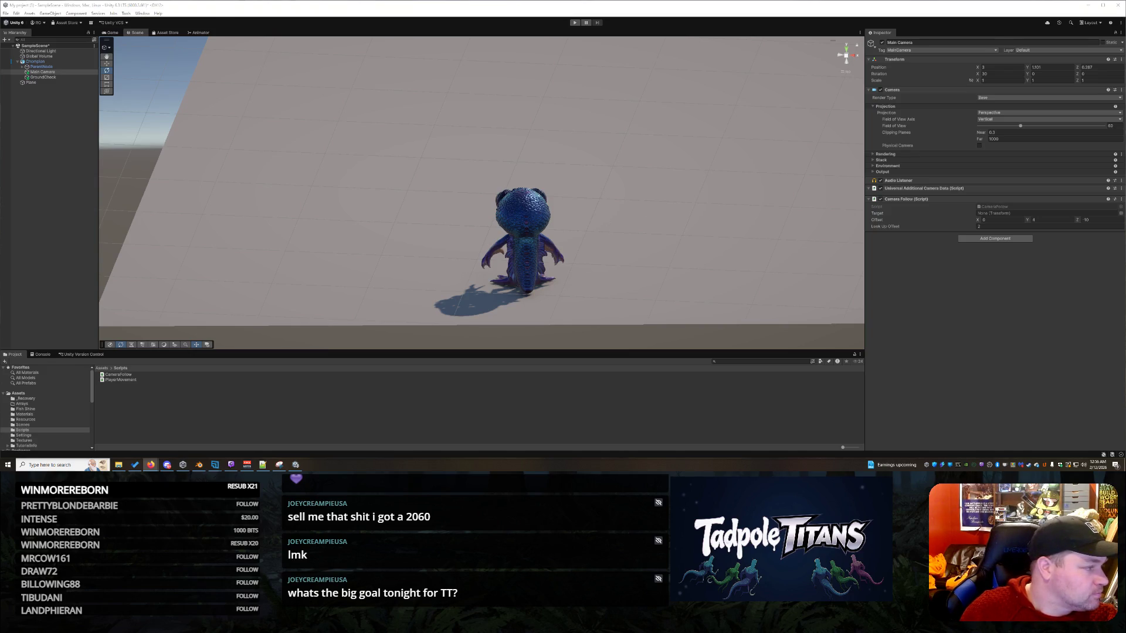
pyautogui.click(575, 22)
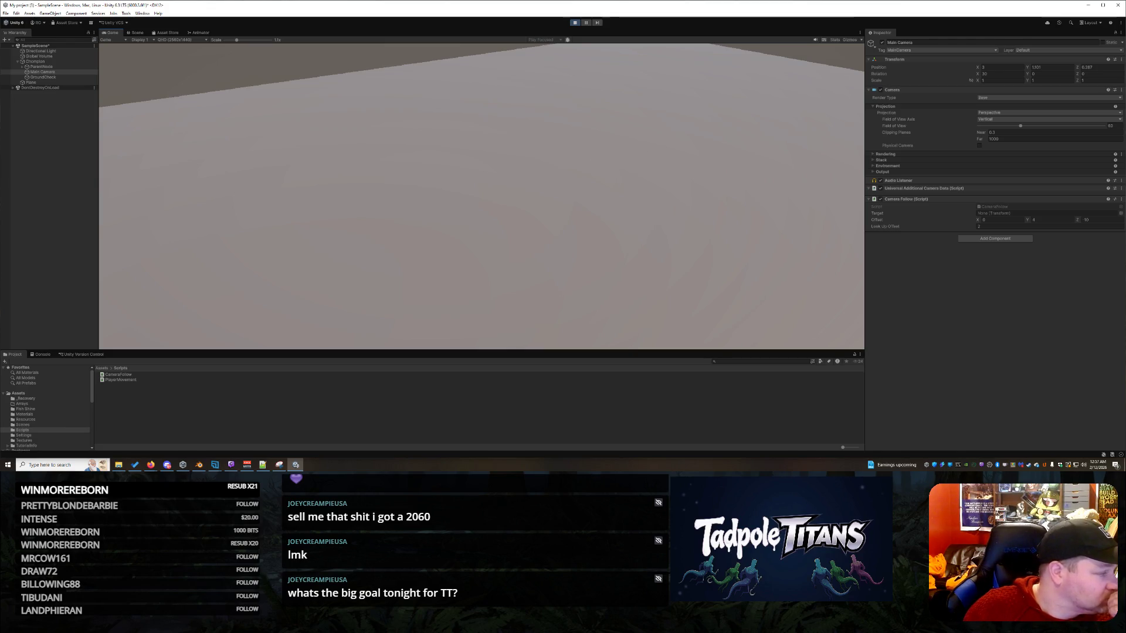
pyautogui.hotkey('alt', 'Tab')
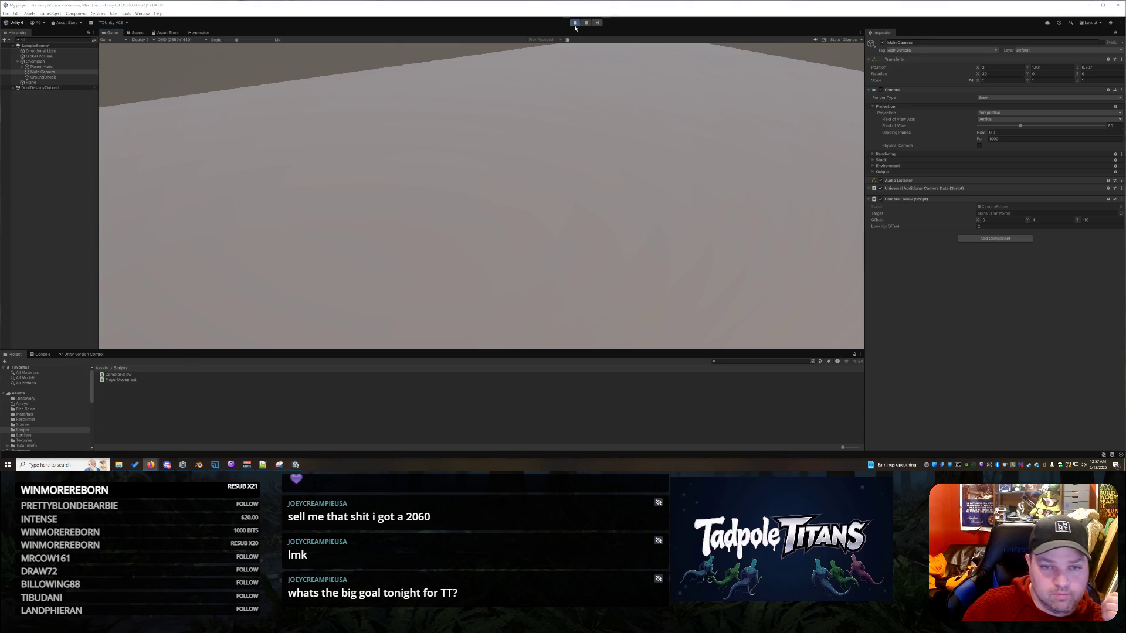
pyautogui.click(575, 23)
pyautogui.click(135, 375)
pyautogui.doubleClick(135, 375)
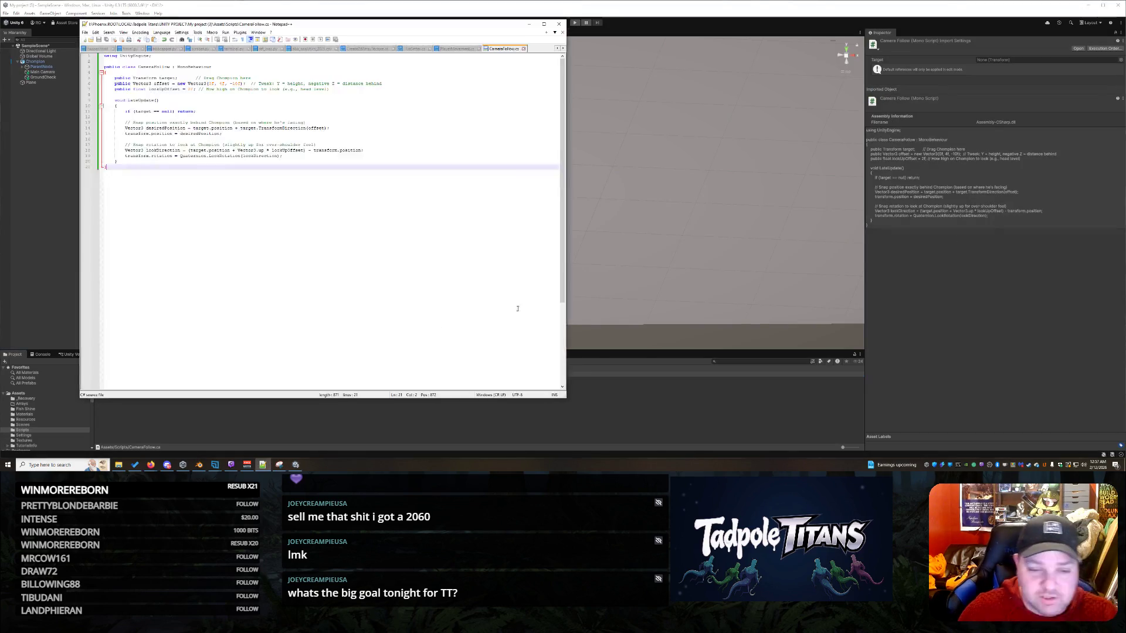
# - Paste the orbit-drag camera code over CameraFollow and play-test the new camera in Unity
pyautogui.hotkey('ctrl', 'a')
pyautogui.hotkey('ctrl', 'v')
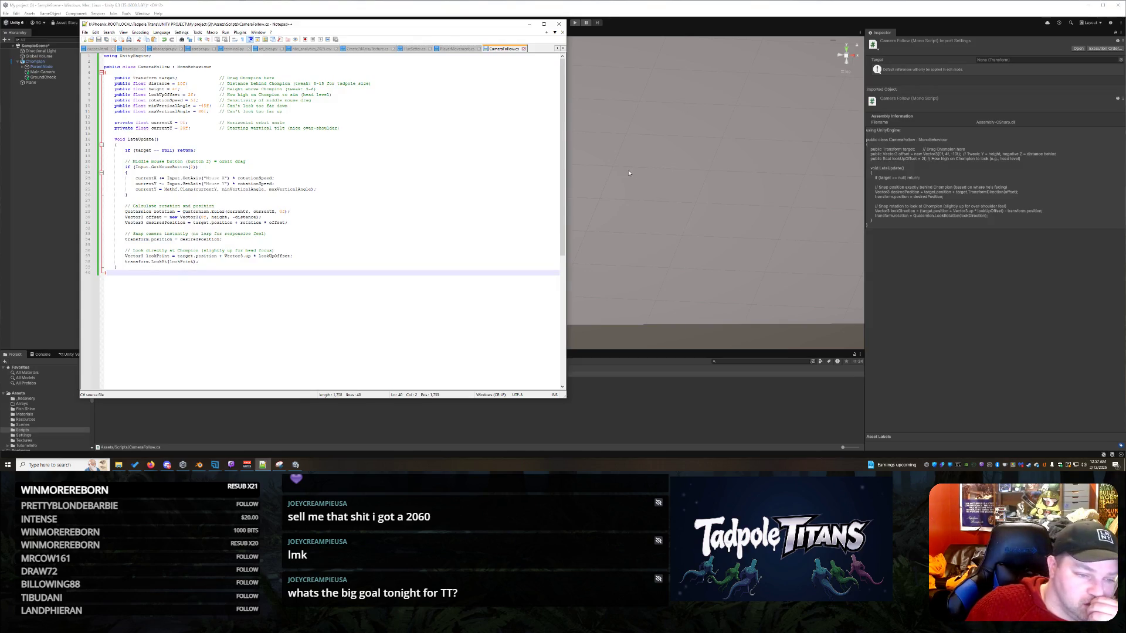
pyautogui.hotkey('alt', 'Tab')
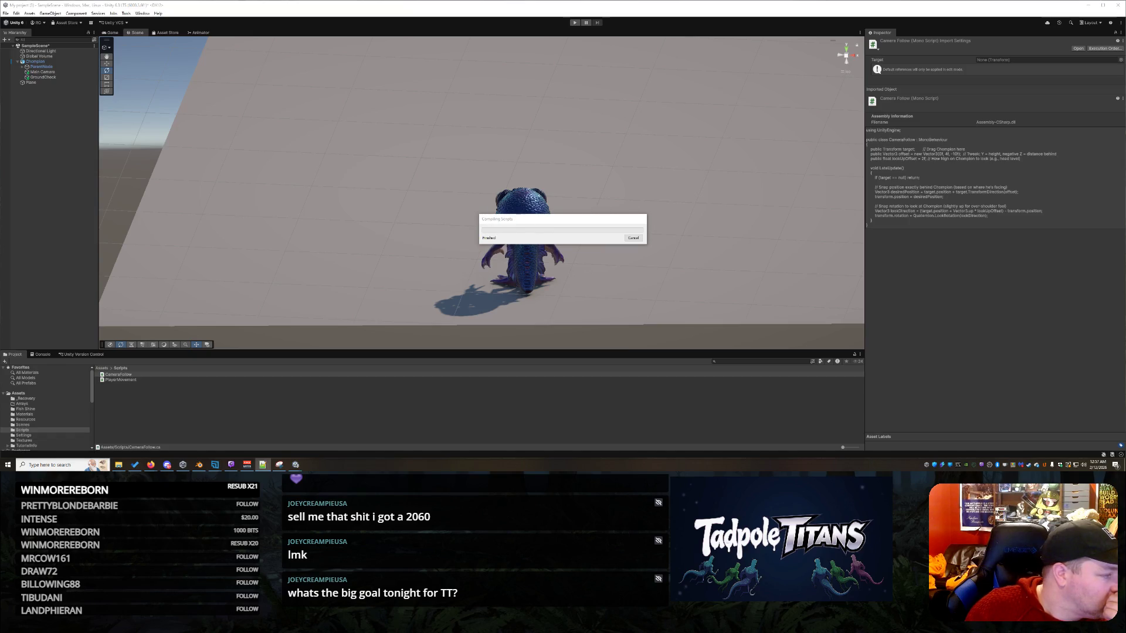
pyautogui.click(575, 167)
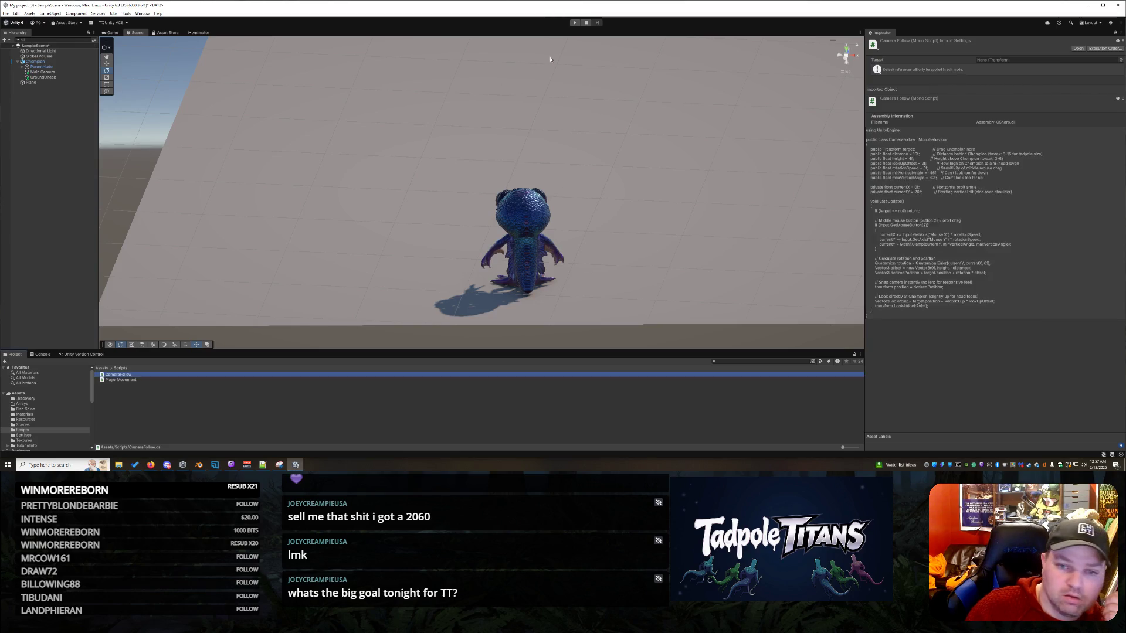
pyautogui.hotkey('ctrl', 'p')
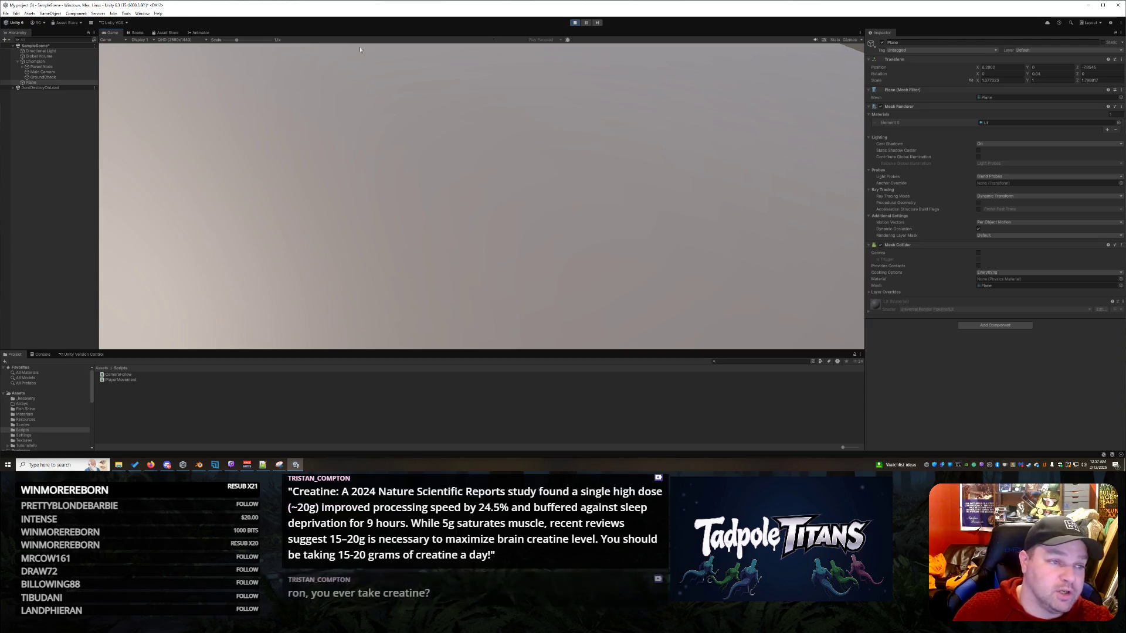
pyautogui.hotkey('ctrl', 'p')
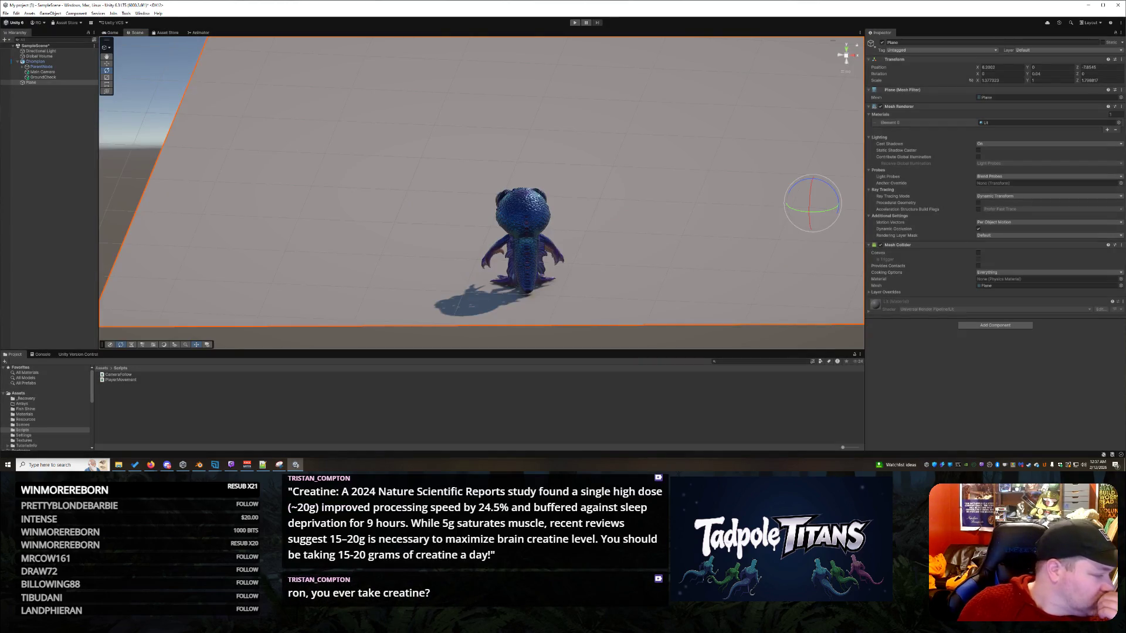
pyautogui.hotkey('alt', 'Tab')
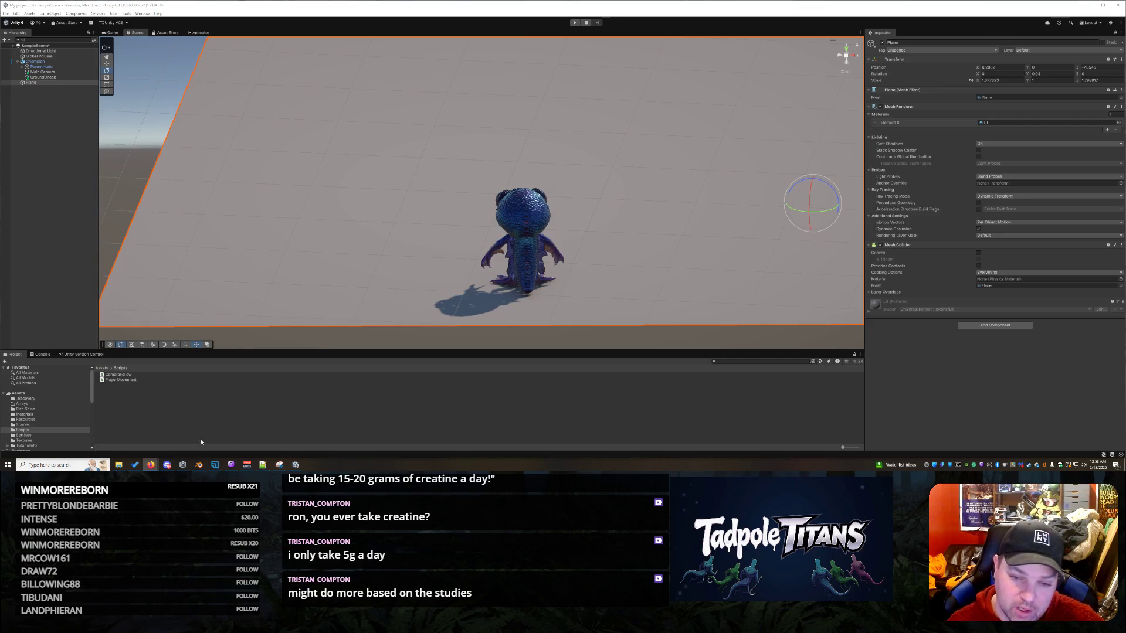
pyautogui.moveTo(739, 244)
pyautogui.mouseDown()
pyautogui.moveTo(706, 234)
pyautogui.moveTo(571, 250)
pyautogui.moveTo(428, 217)
pyautogui.moveTo(410, 226)
pyautogui.moveTo(724, 245)
pyautogui.mouseUp()
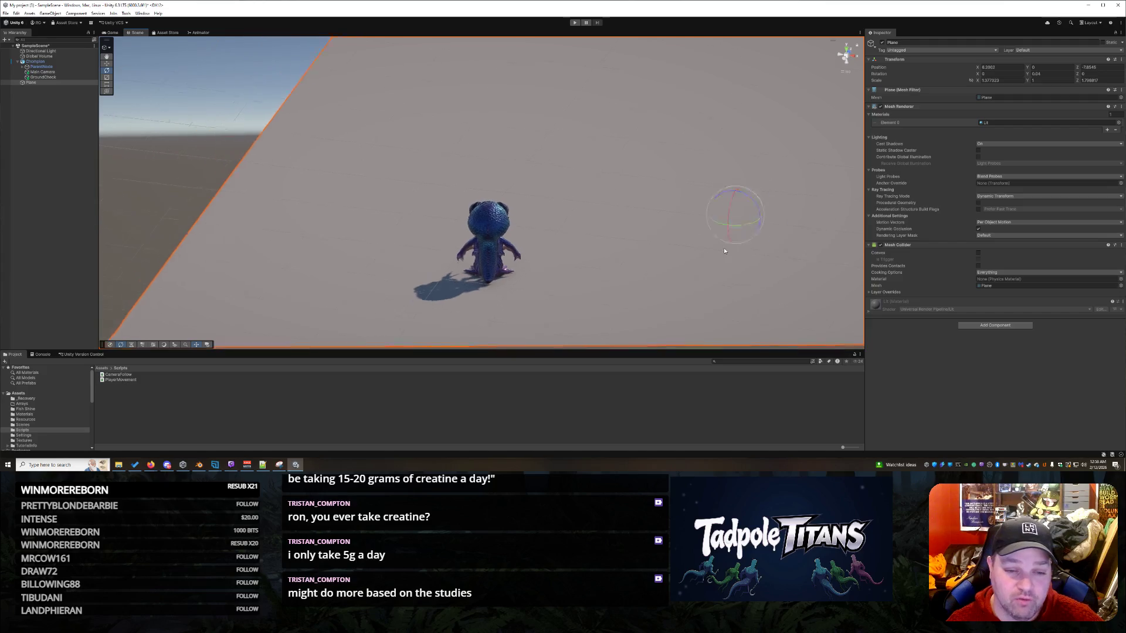
pyautogui.moveTo(664, 177); pyautogui.dragTo(639, 164)
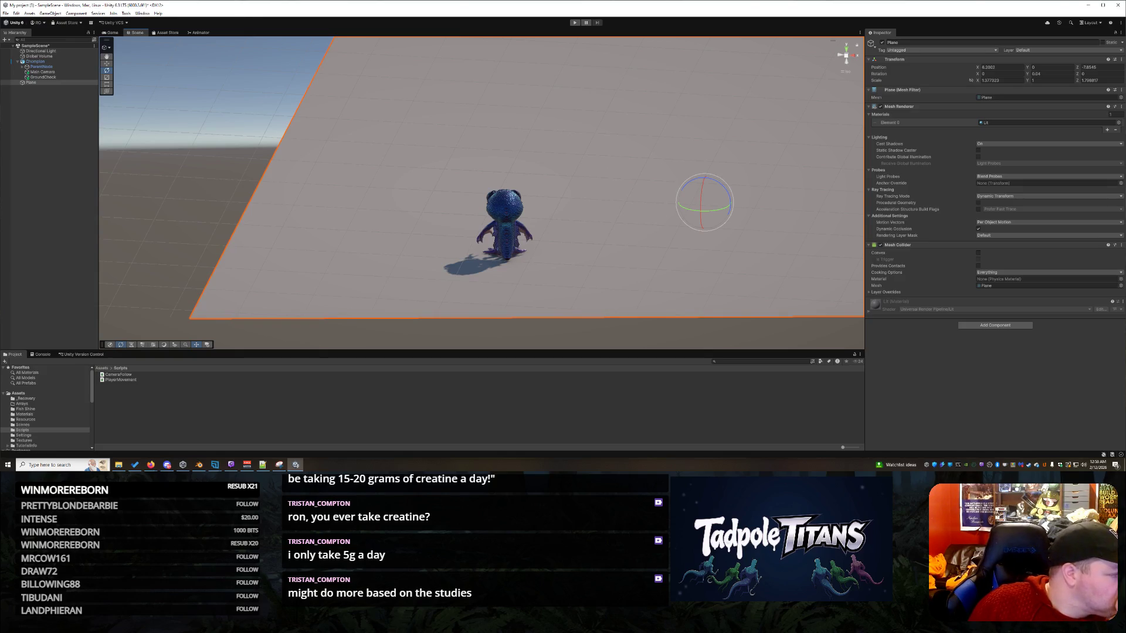
pyautogui.click(42, 72)
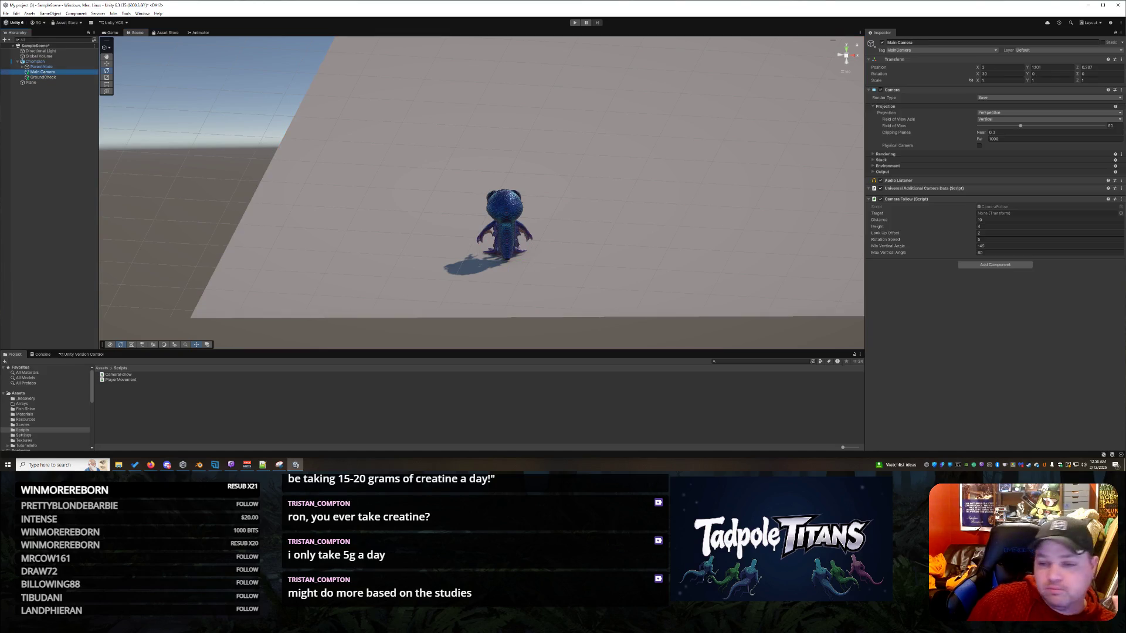
# - Change the Camera Follow distance to 20 and run the scene again
pyautogui.click(997, 220)
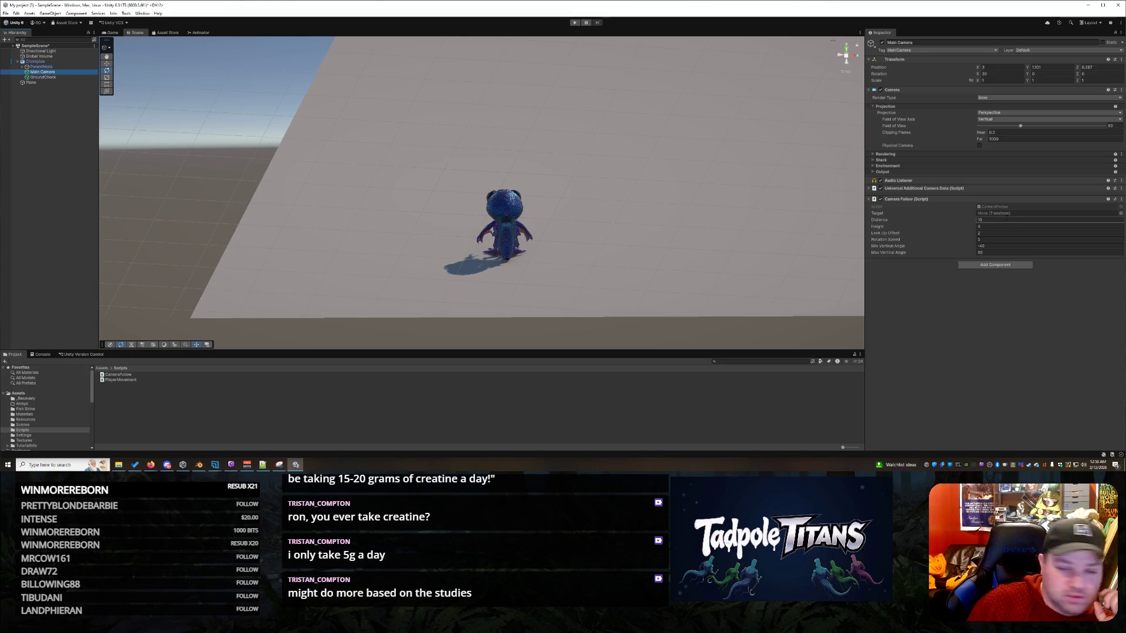
pyautogui.click(991, 220)
pyautogui.write('20')
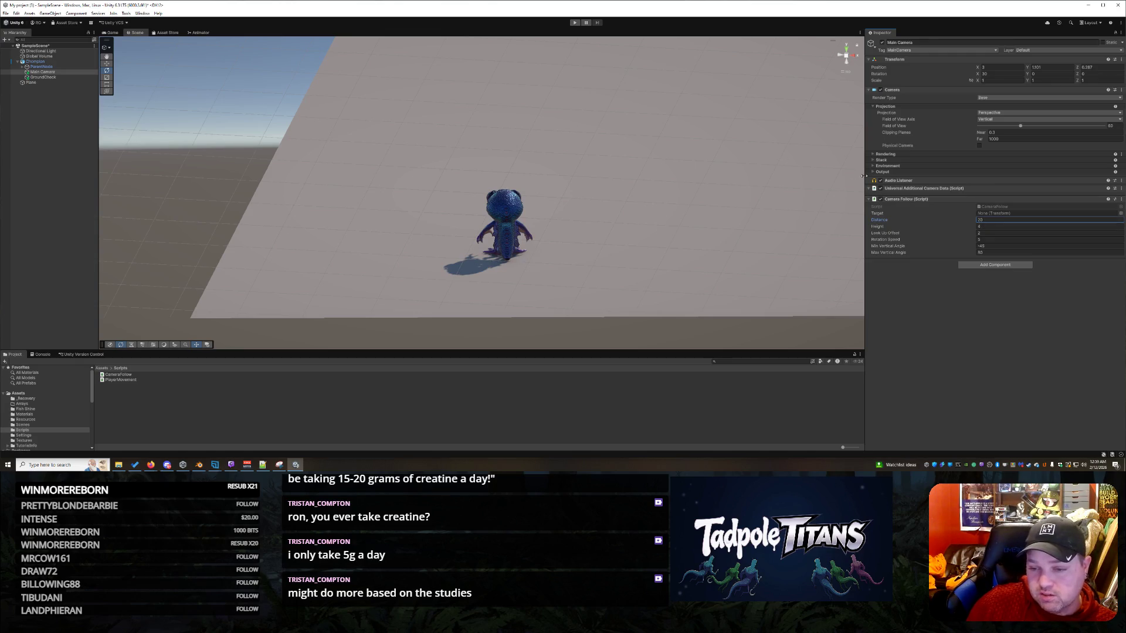
pyautogui.click(574, 22)
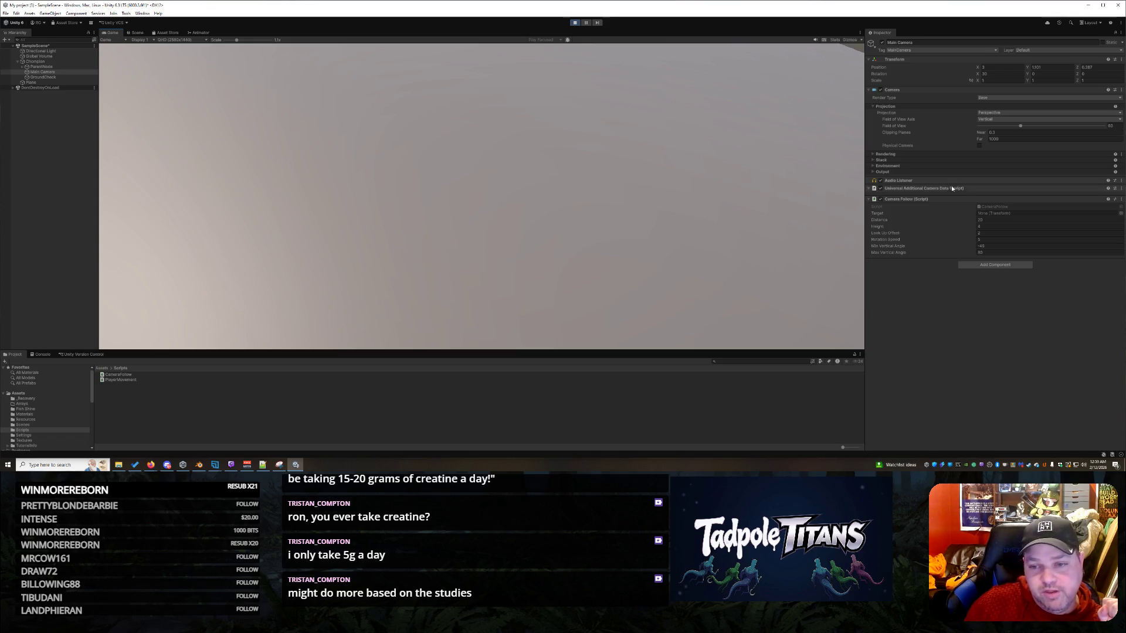
pyautogui.click(871, 191)
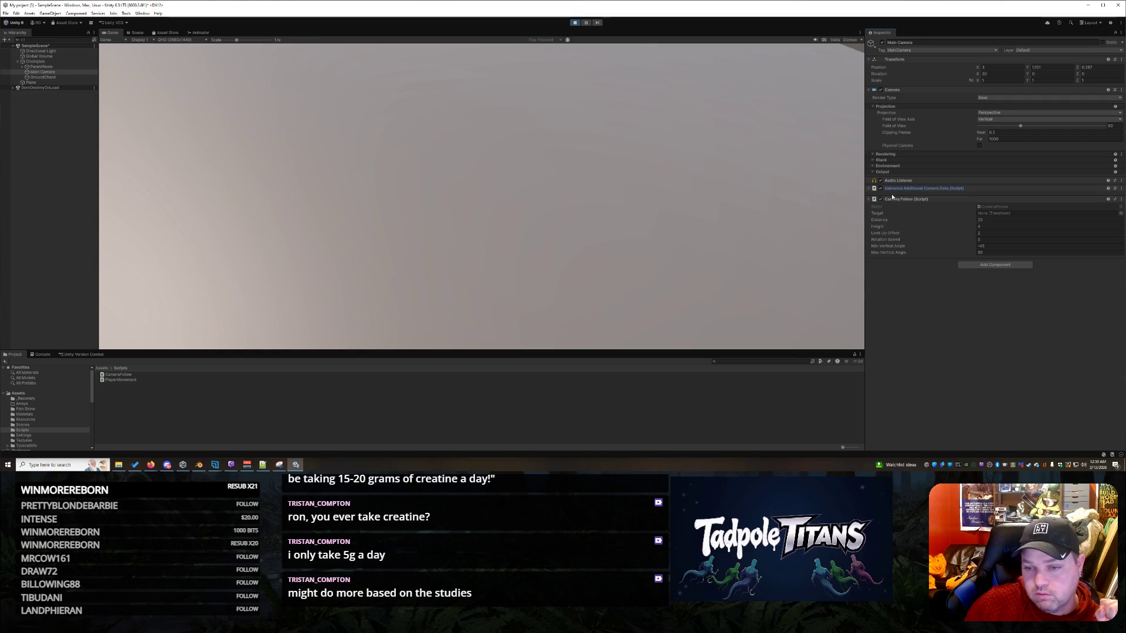
# - Disable Universal Additional Camera Data, tilt the camera to X rotation 60, and play-test
pyautogui.click(881, 189)
pyautogui.click(574, 24)
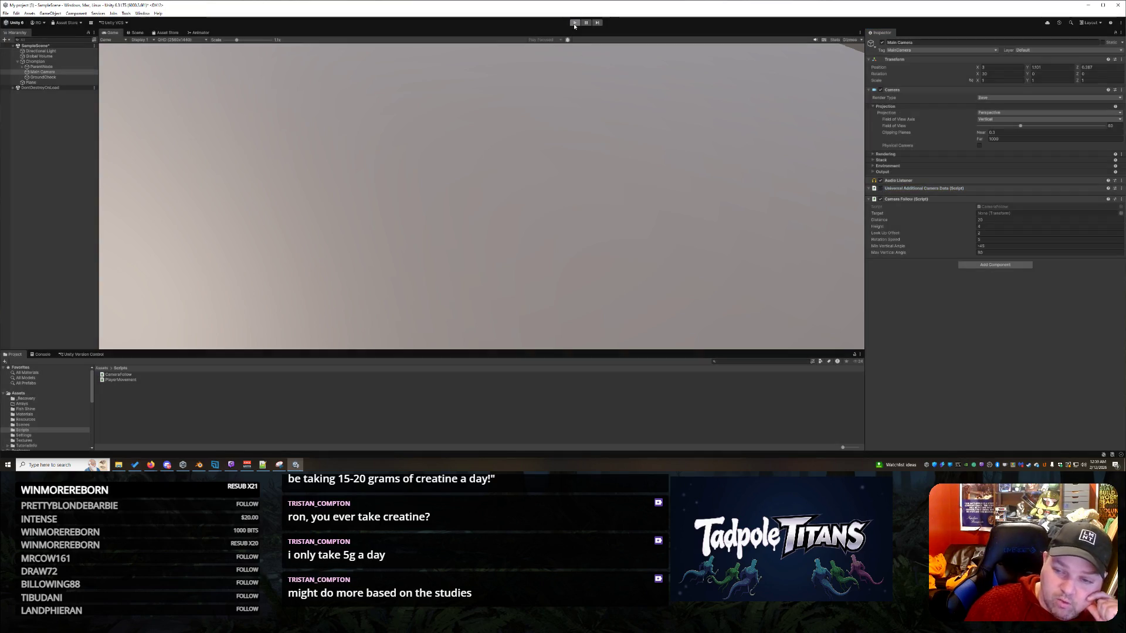
pyautogui.click(574, 23)
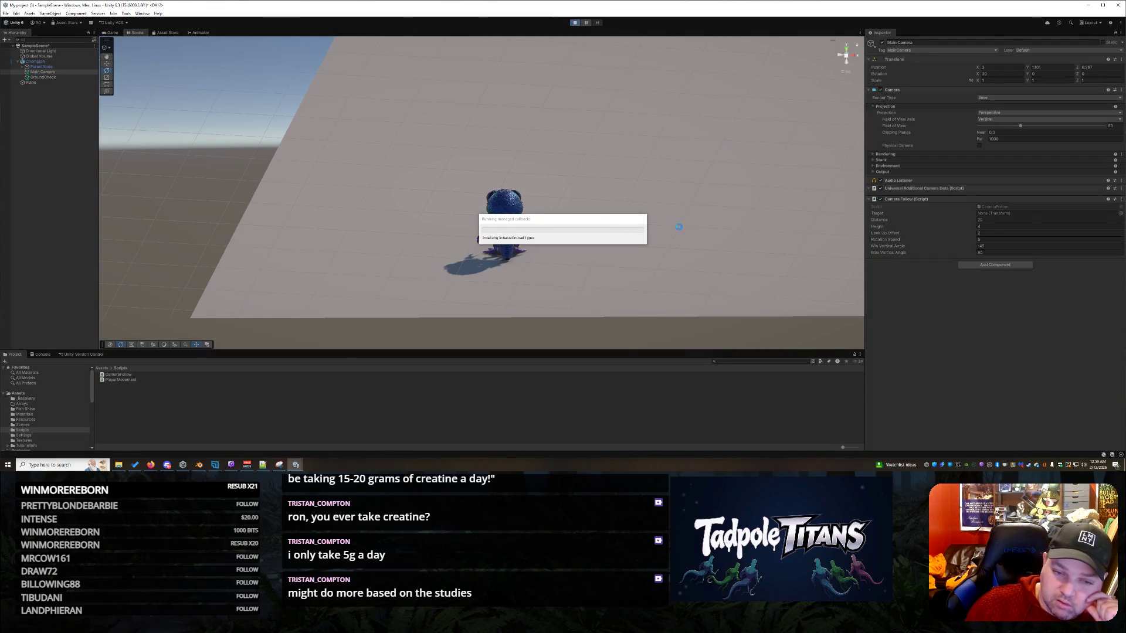
pyautogui.click(577, 22)
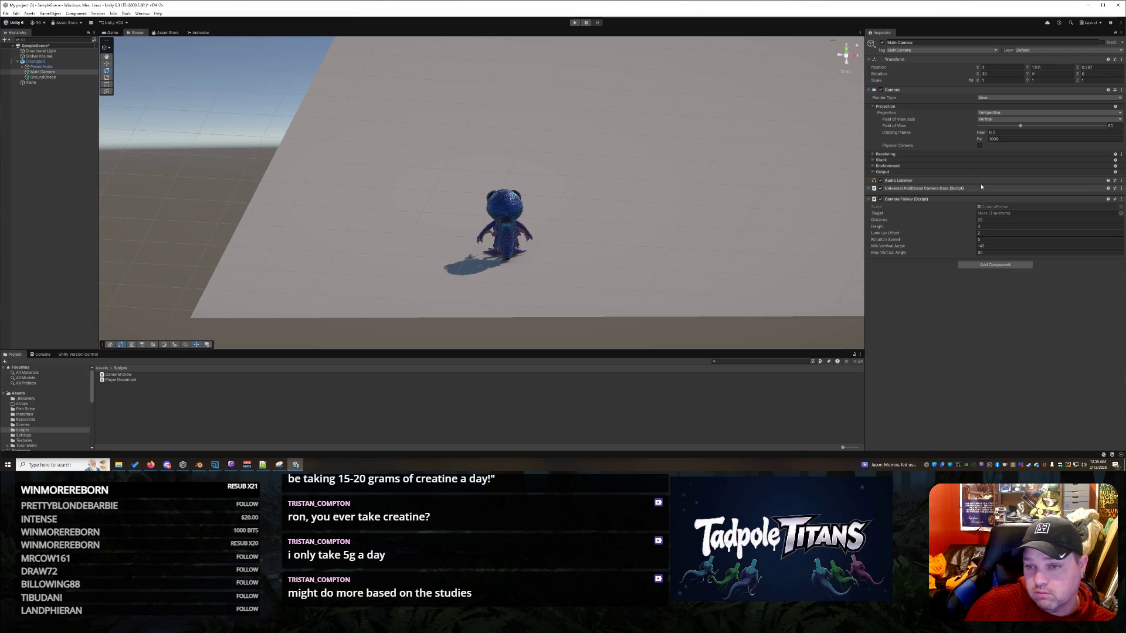
pyautogui.click(991, 74)
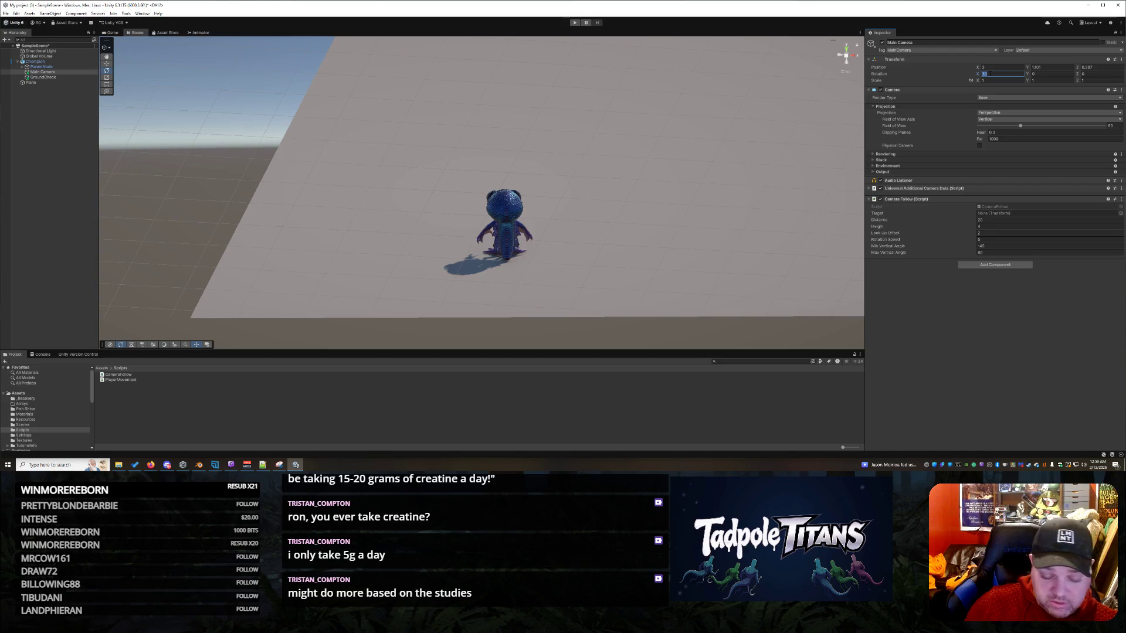
pyautogui.click(575, 22)
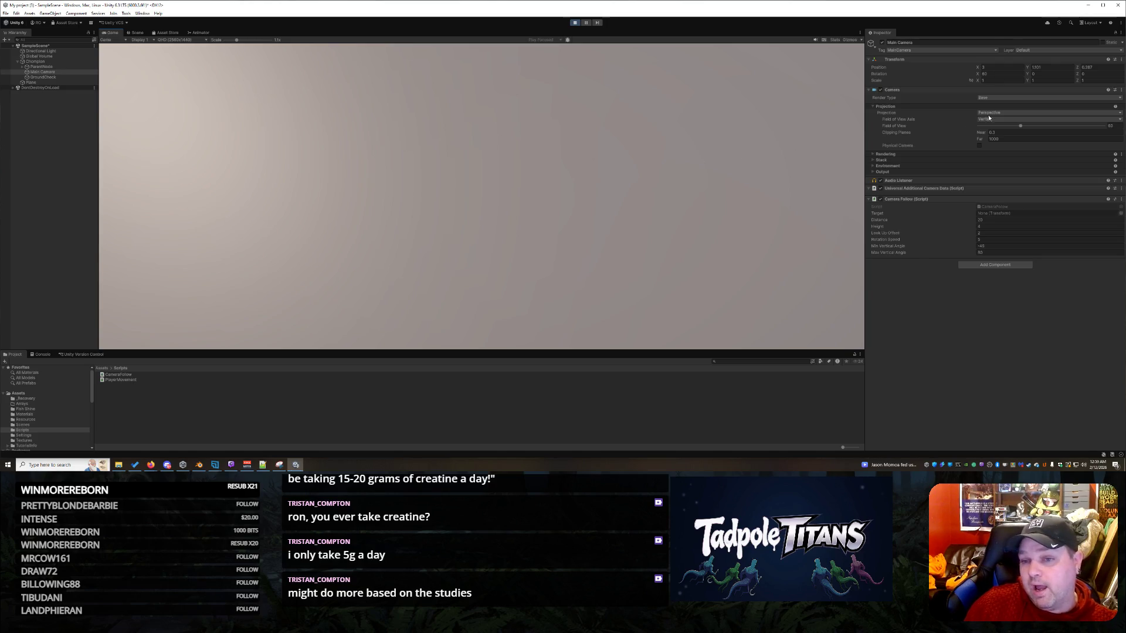
# - Set the Main Camera position to X 5, Y 20, Z -10, then stop play mode
pyautogui.click(992, 67)
pyautogui.press('BackSpace')
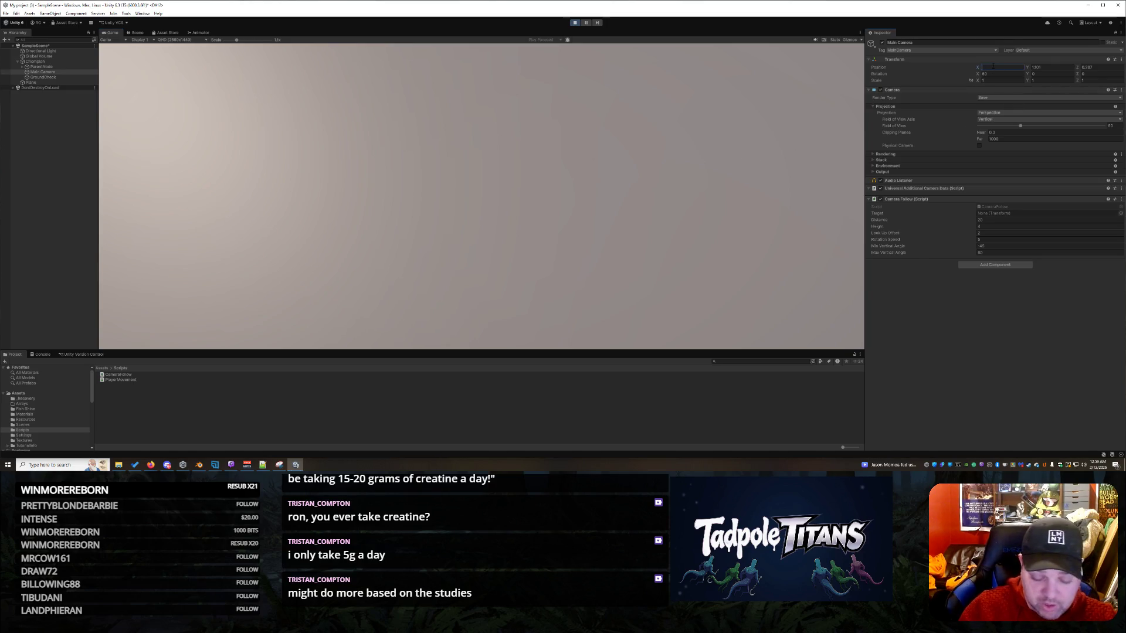
pyautogui.write('50')
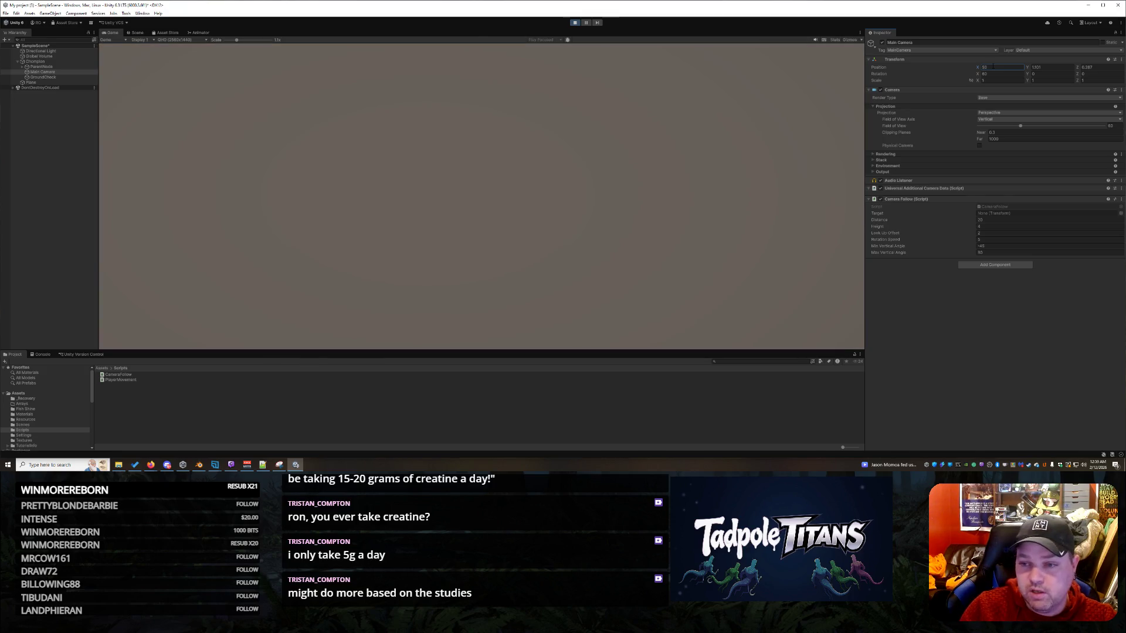
pyautogui.press('Return')
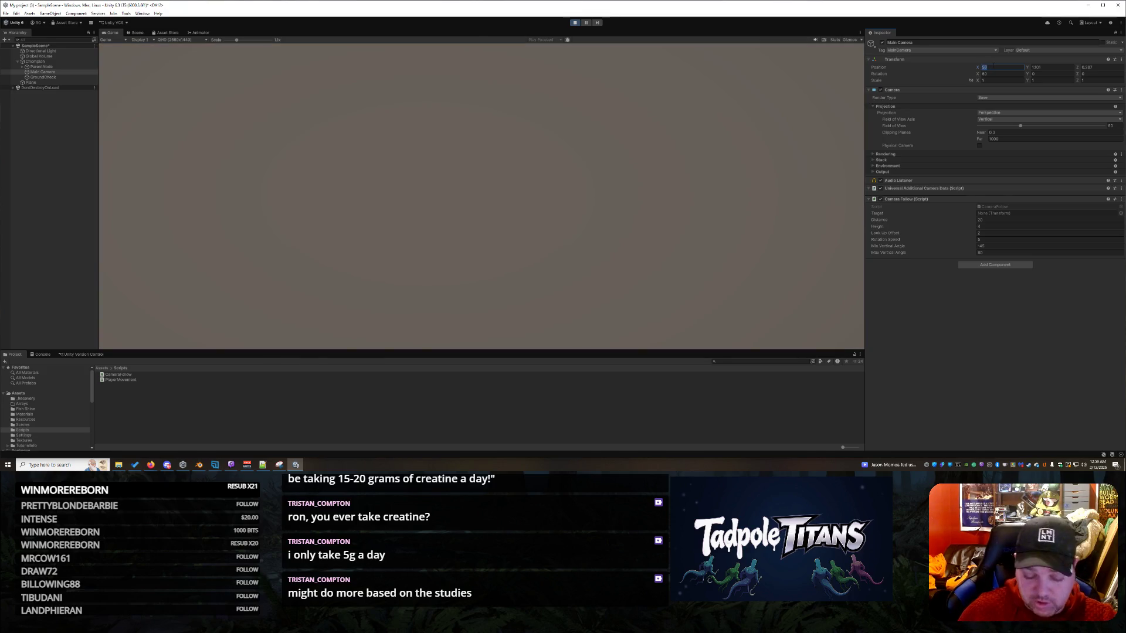
pyautogui.write('0')
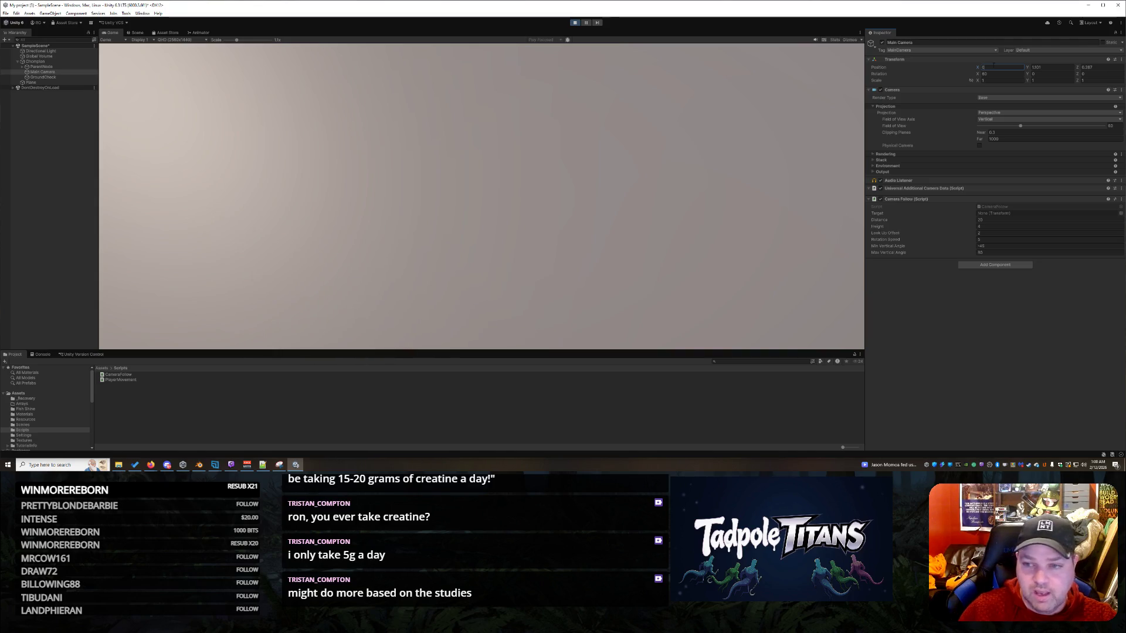
pyautogui.press('BackSpace')
pyautogui.write('5')
pyautogui.press('Tab')
pyautogui.write('1')
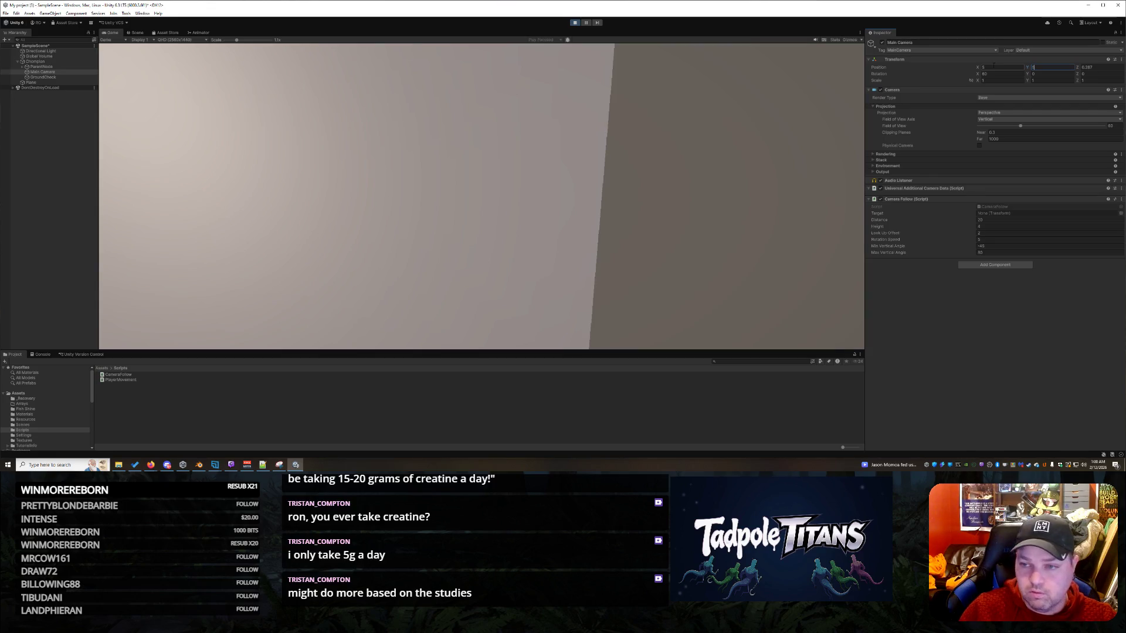
pyautogui.write('0')
pyautogui.press('BackSpace')
pyautogui.press('BackSpace')
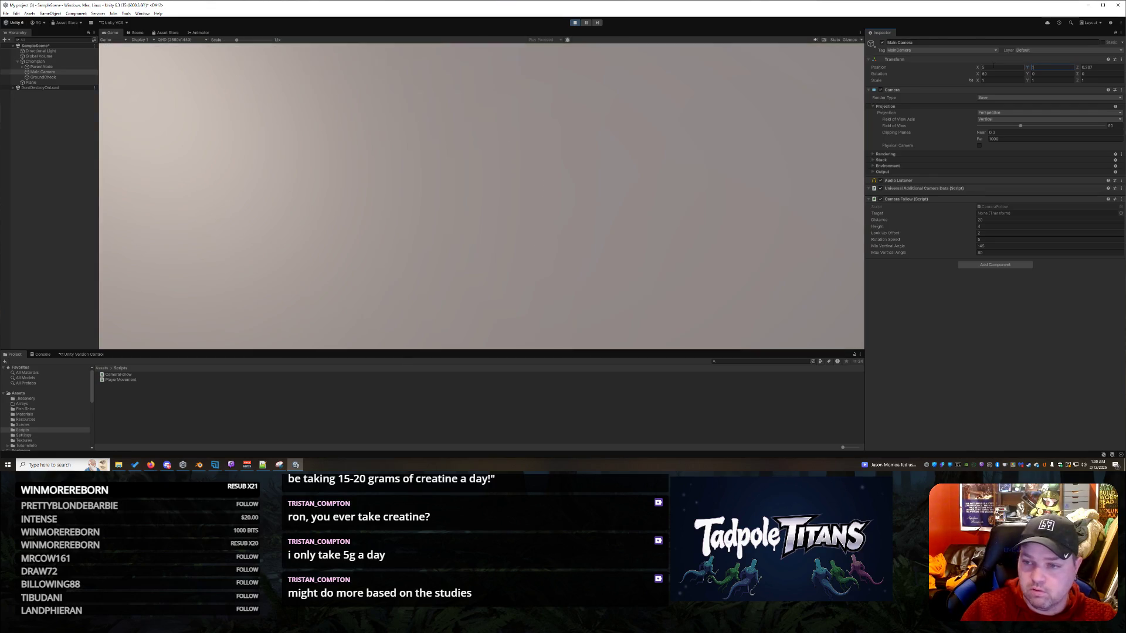
pyautogui.write('50')
pyautogui.press('BackSpace')
pyautogui.press('BackSpace')
pyautogui.write('20')
pyautogui.press('Tab')
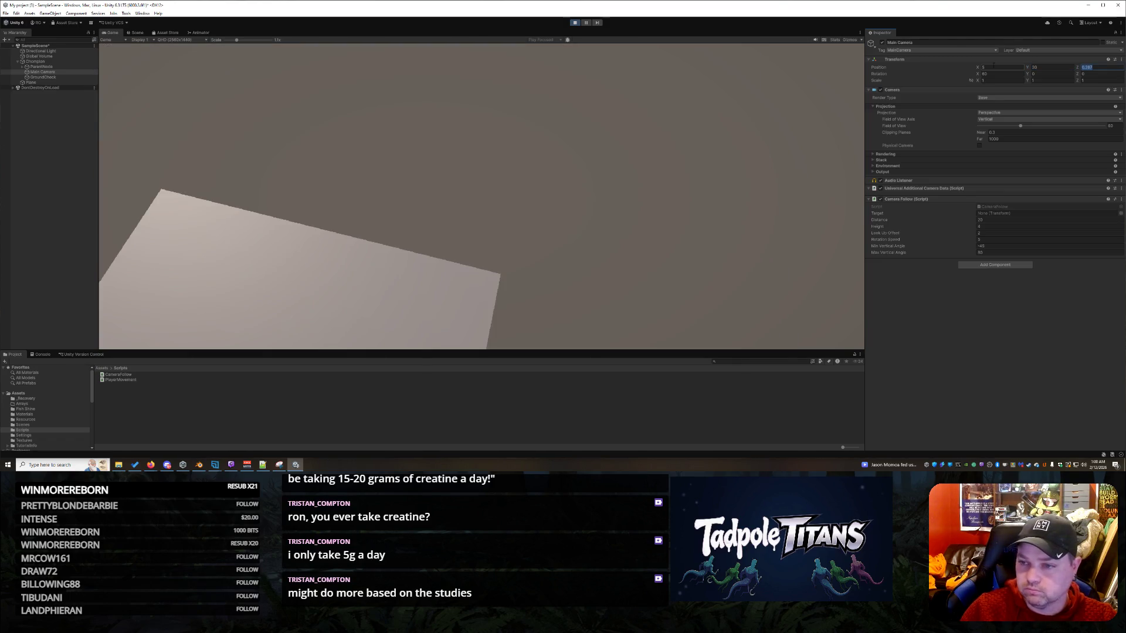
pyautogui.write('-10')
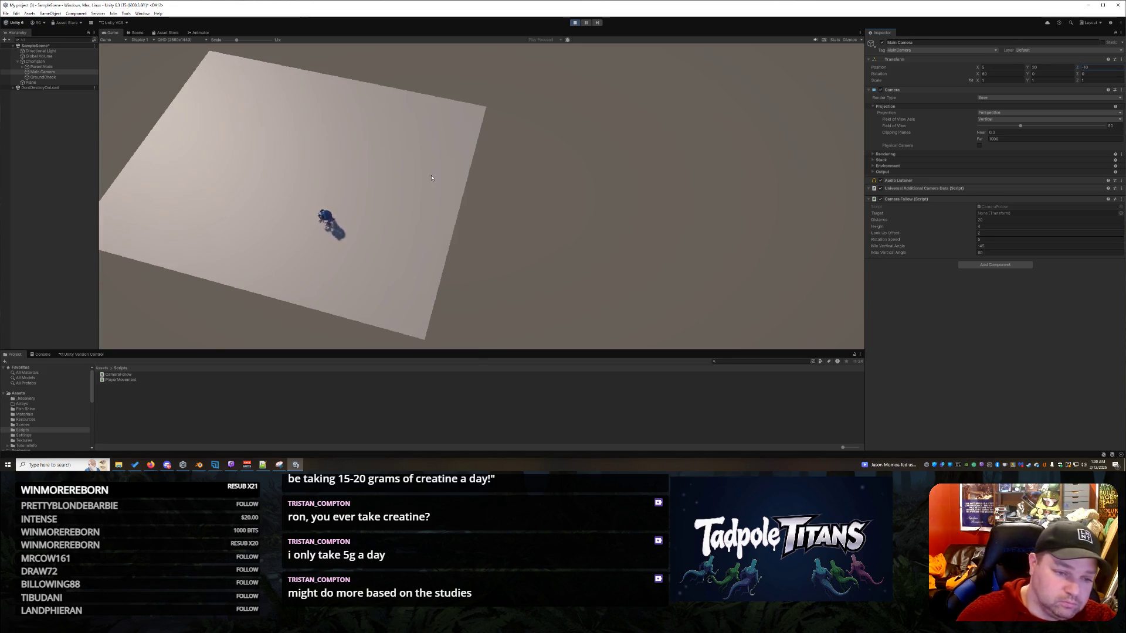
pyautogui.write('w')
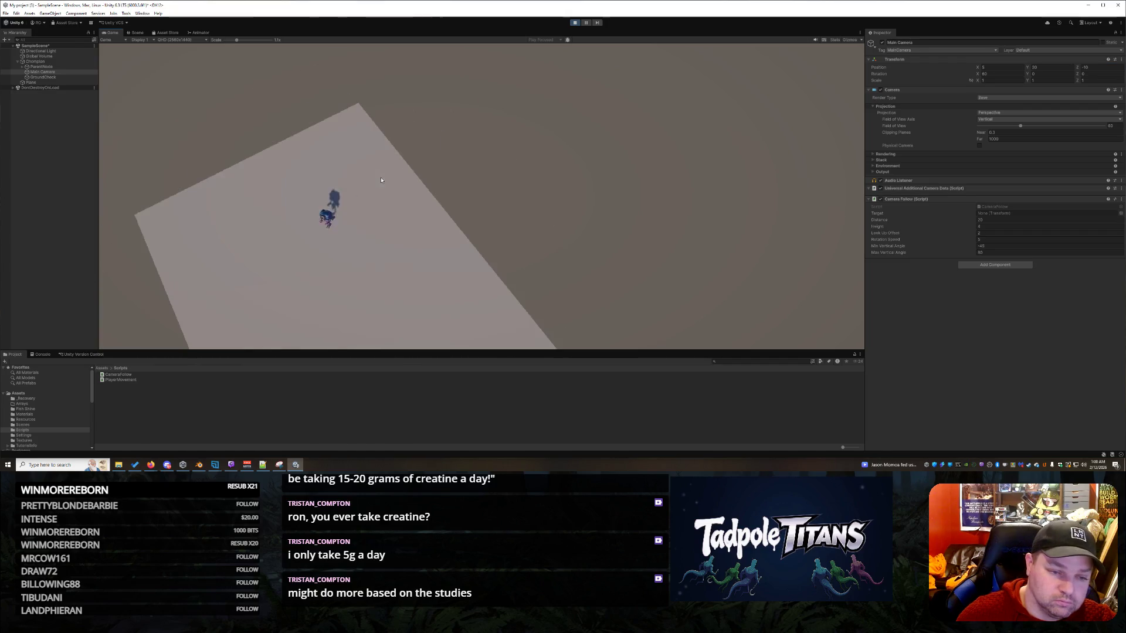
pyautogui.write('w')
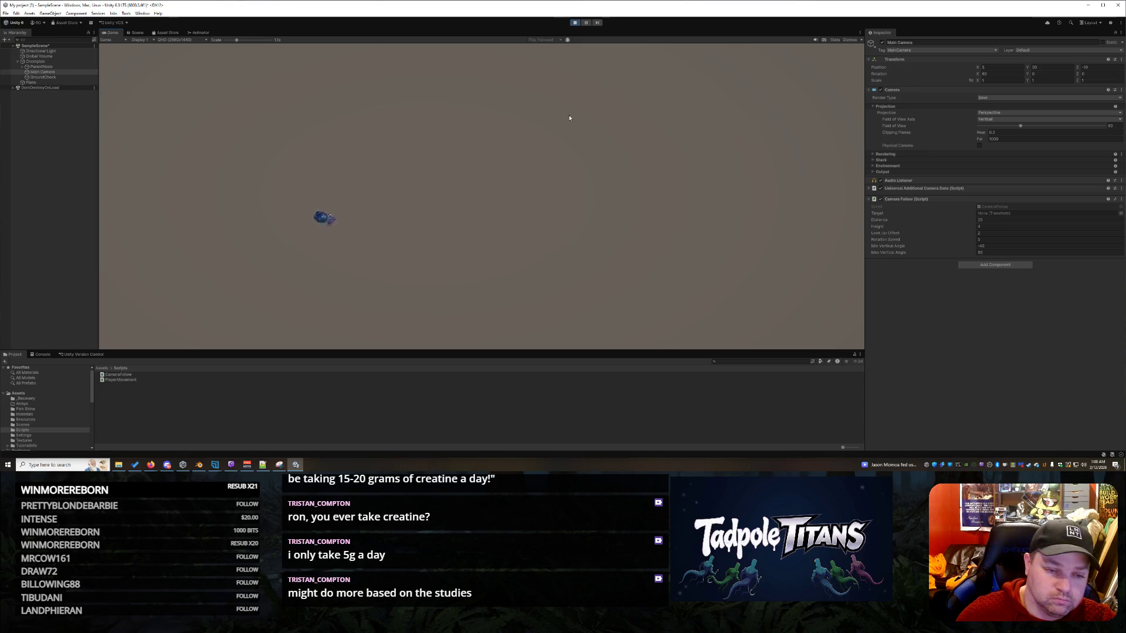
pyautogui.click(575, 22)
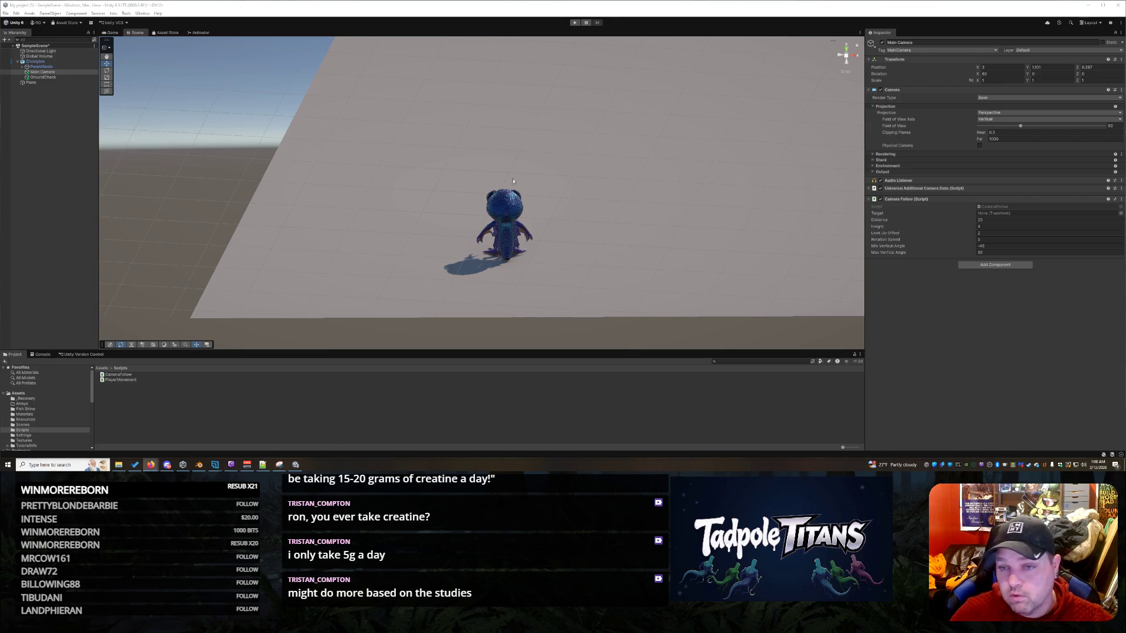
# - Frame the Main Camera, set its Z position to 0, and start play mode
pyautogui.keyDown('alt'); pyautogui.moveTo(441, 174); pyautogui.dragTo(488, 204); pyautogui.keyUp('alt')
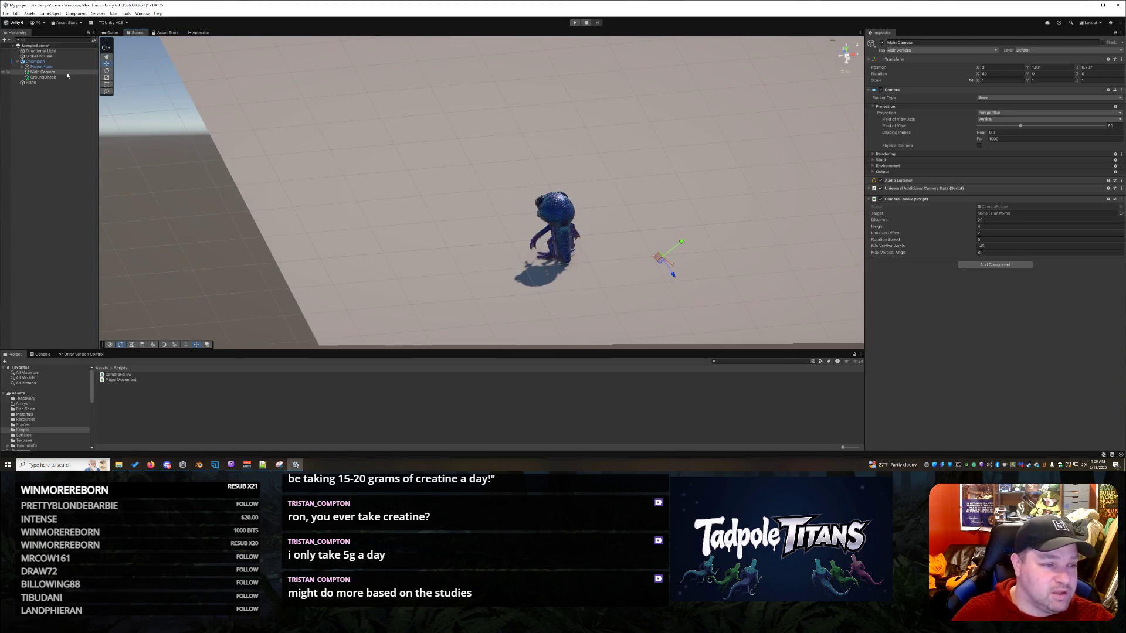
pyautogui.doubleClick(61, 72)
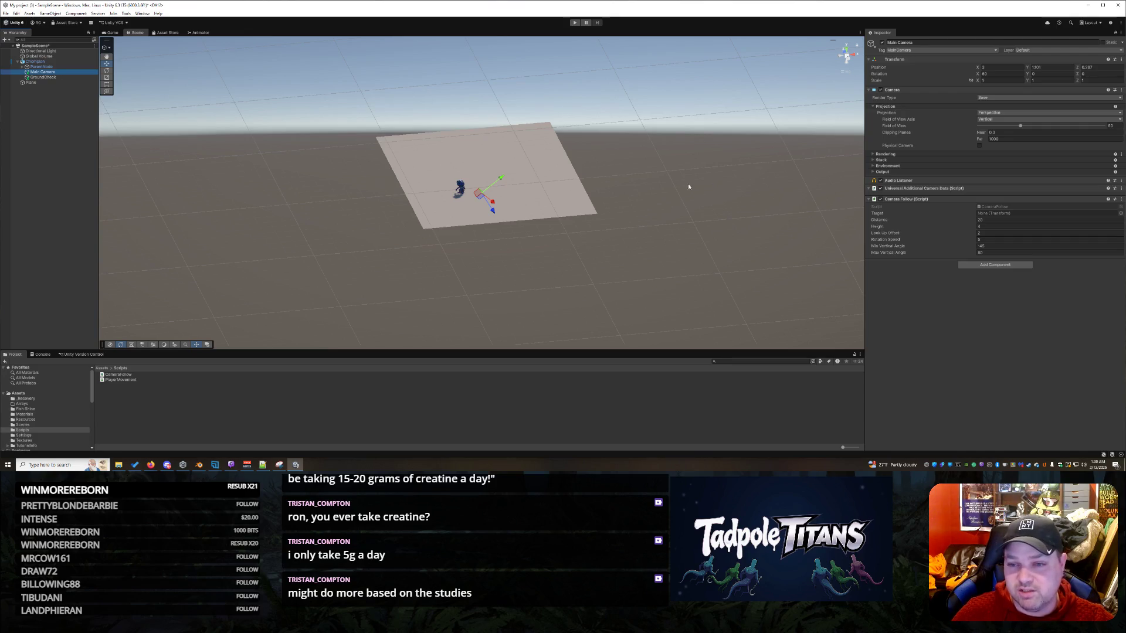
pyautogui.click(1092, 68)
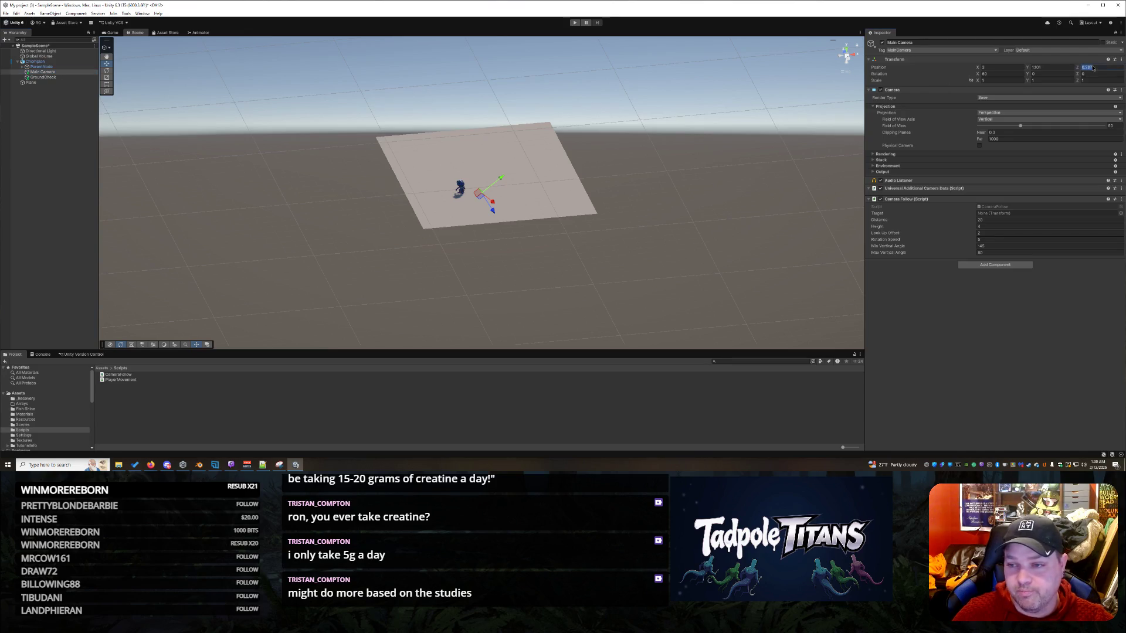
pyautogui.write('0')
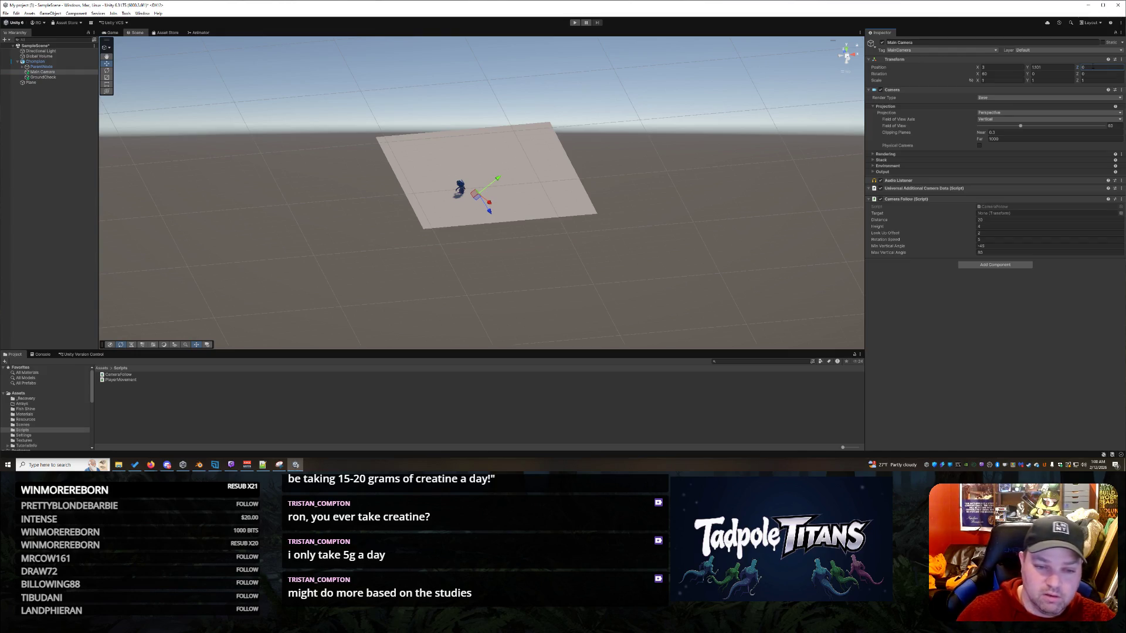
pyautogui.moveTo(604, 212)
pyautogui.mouseDown()
pyautogui.moveTo(536, 222)
pyautogui.moveTo(655, 234)
pyautogui.moveTo(649, 218)
pyautogui.mouseUp()
pyautogui.scroll(5, 536, 222)
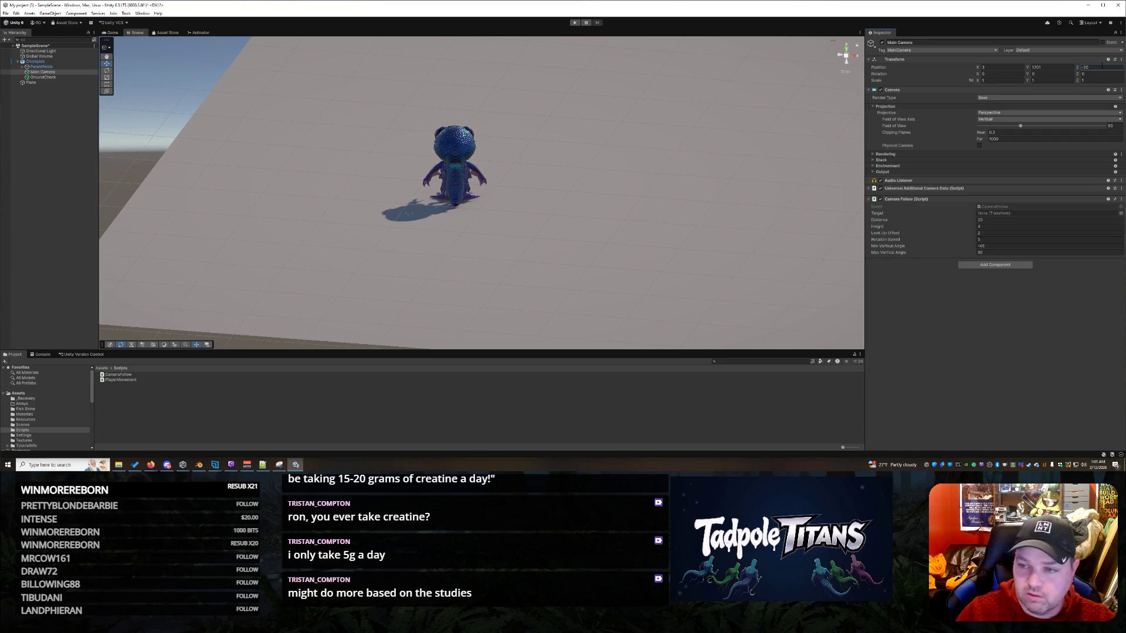
pyautogui.click(574, 25)
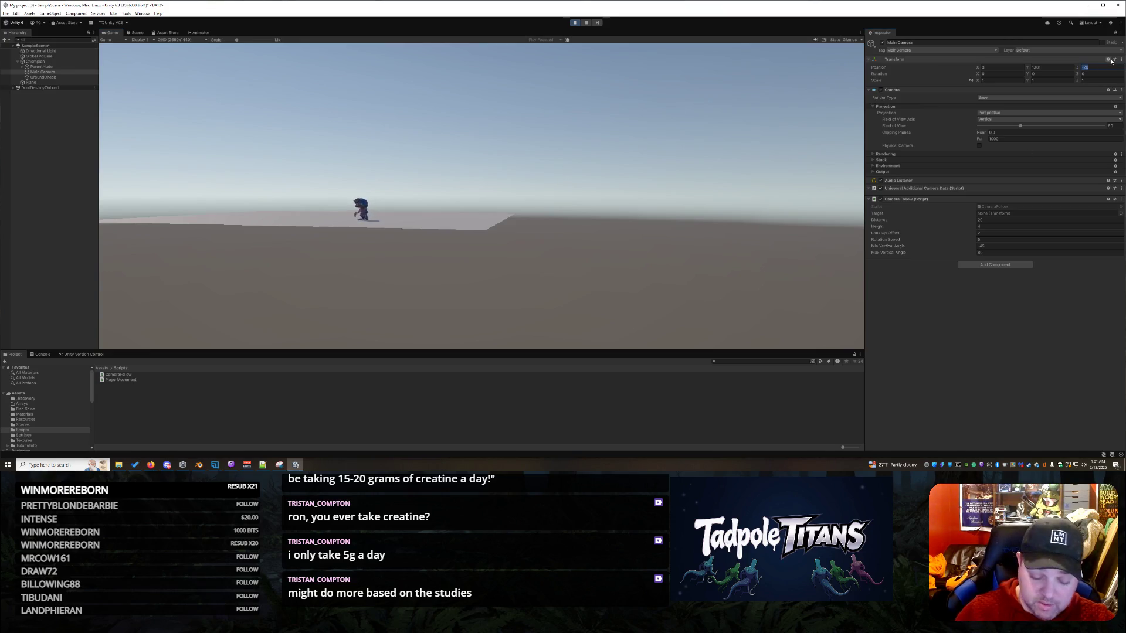
# - While playing, try camera Z positions -10 and -7 and heights 10, 4, 0 and 12
pyautogui.write('-10')
pyautogui.press('Return')
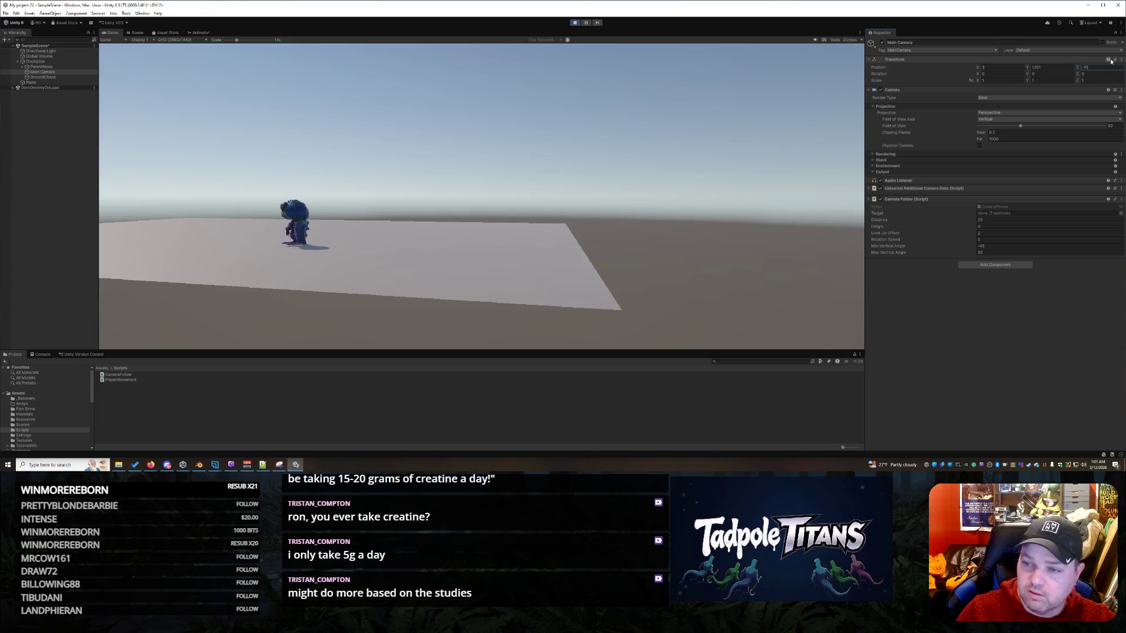
pyautogui.write('-7')
pyautogui.press('Return')
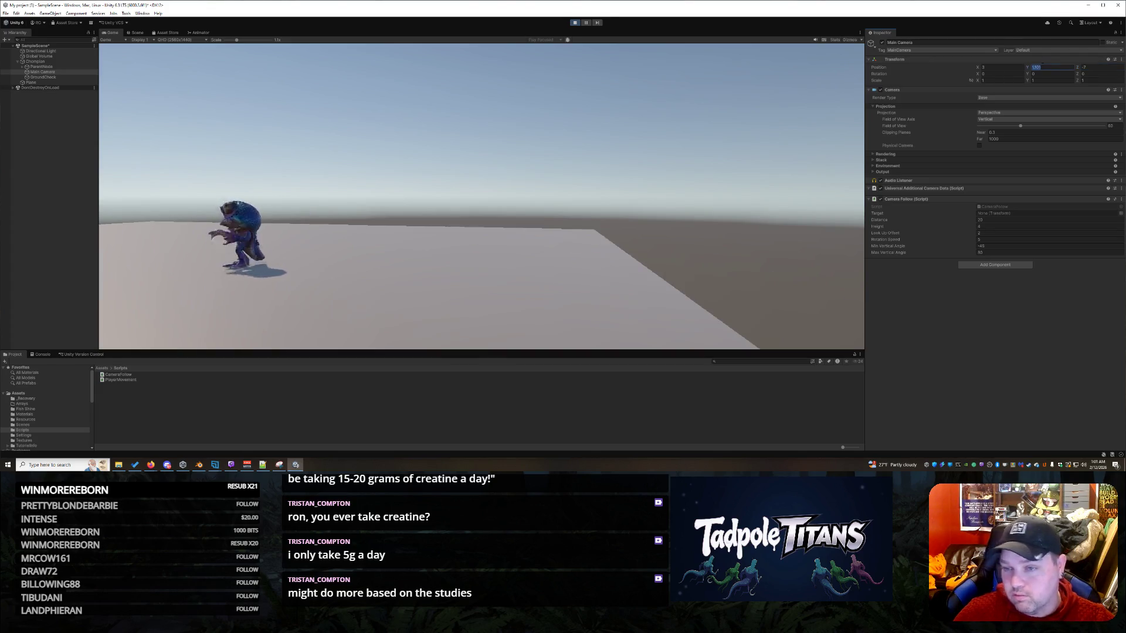
pyautogui.click(1053, 67)
pyautogui.write('10')
pyautogui.press('BackSpace')
pyautogui.press('BackSpace')
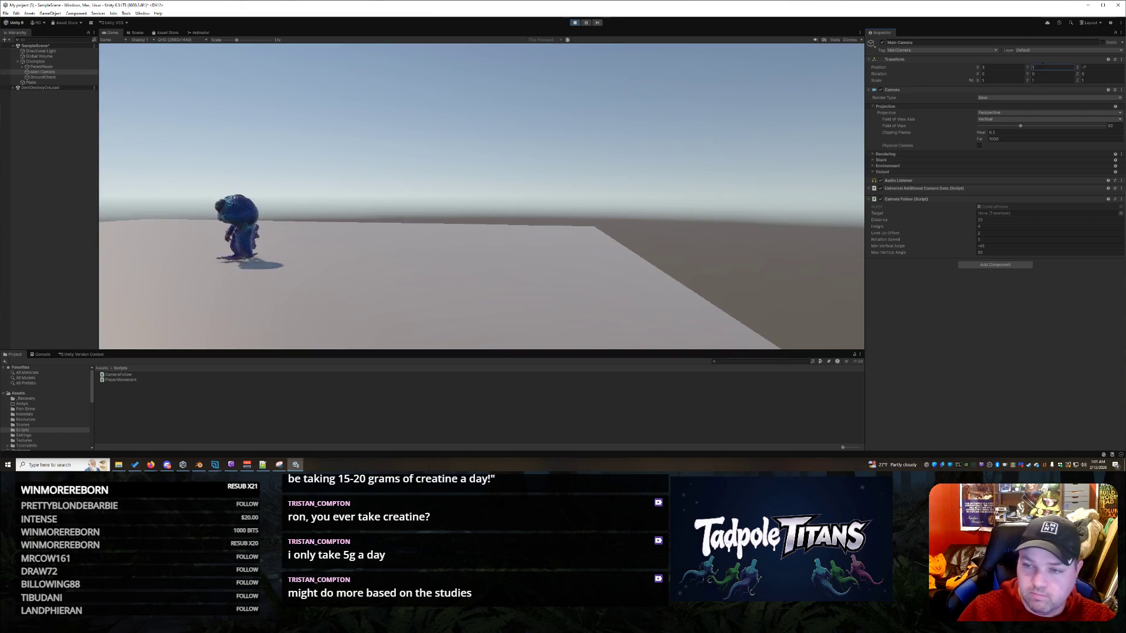
pyautogui.write('4')
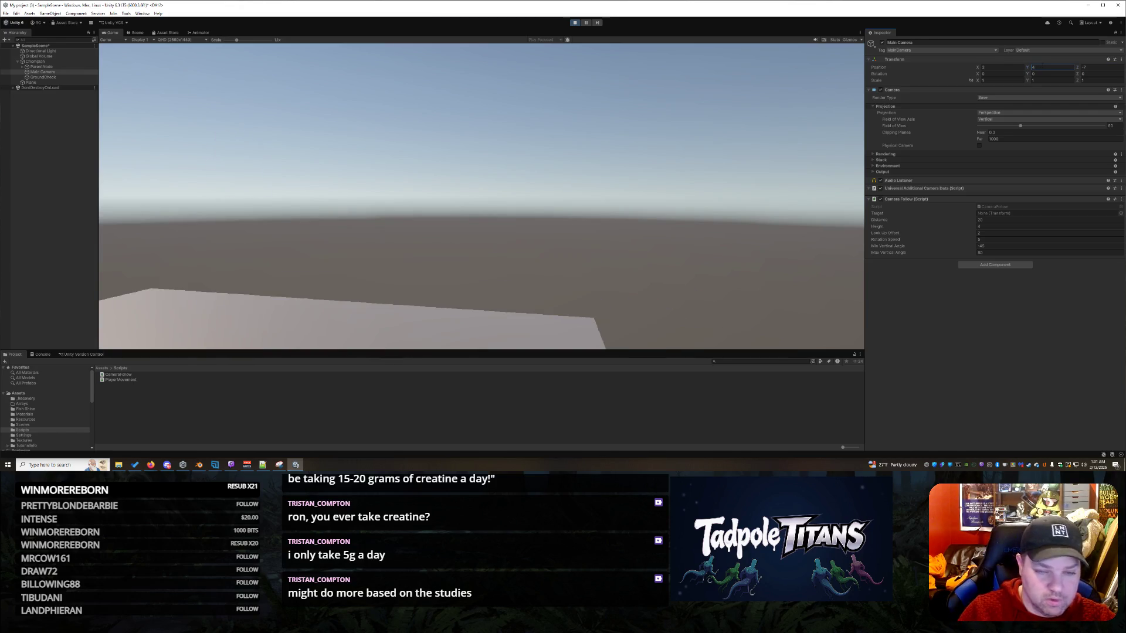
pyautogui.press('BackSpace')
pyautogui.write('0')
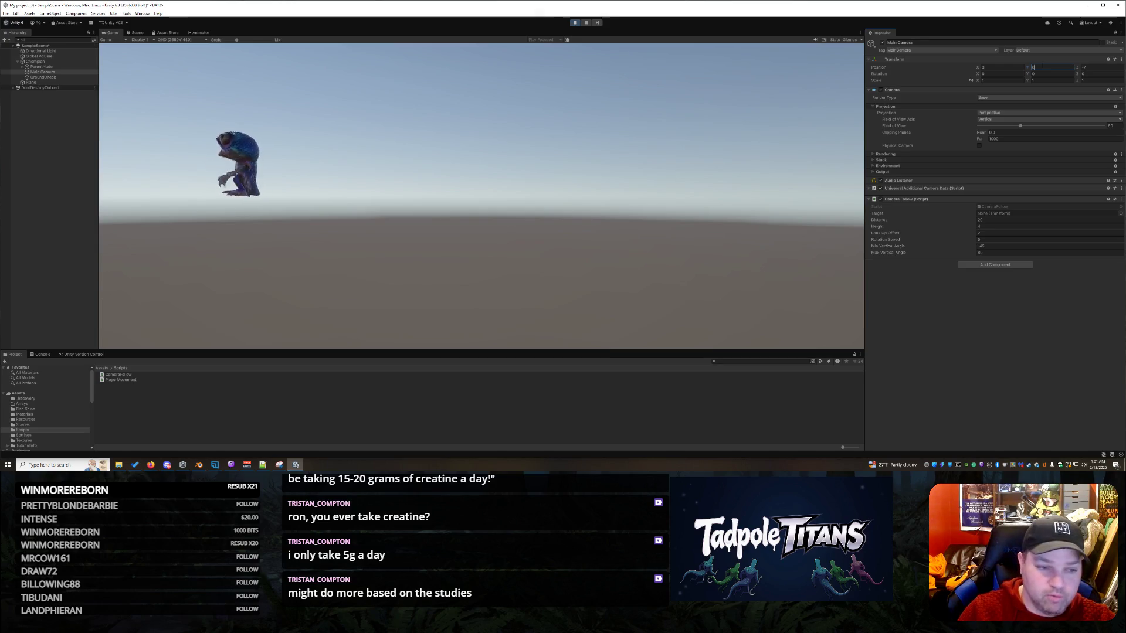
pyautogui.press('BackSpace')
pyautogui.write('1')
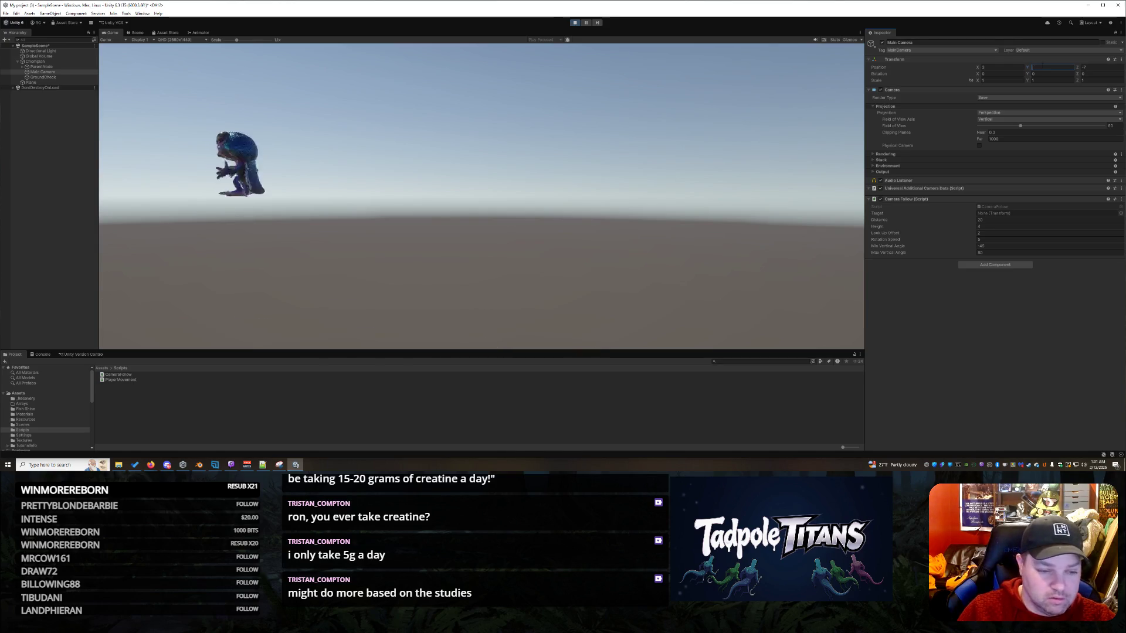
pyautogui.write('2')
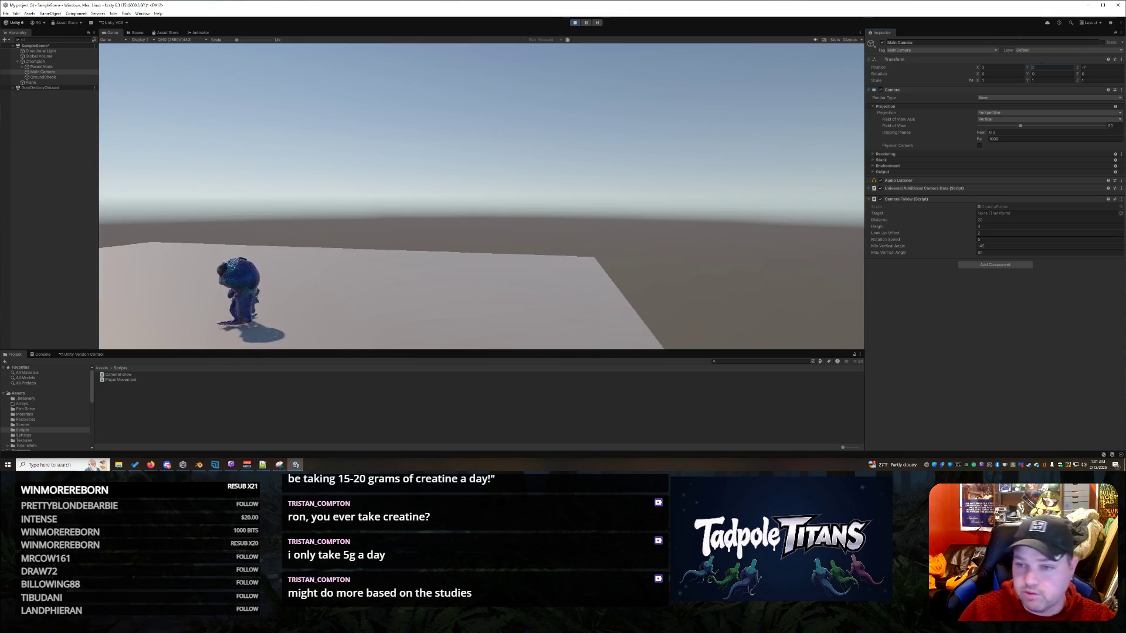
# - Set camera X position to 0, try new downward X-rotation tilts, then stop the game
pyautogui.click(1000, 66)
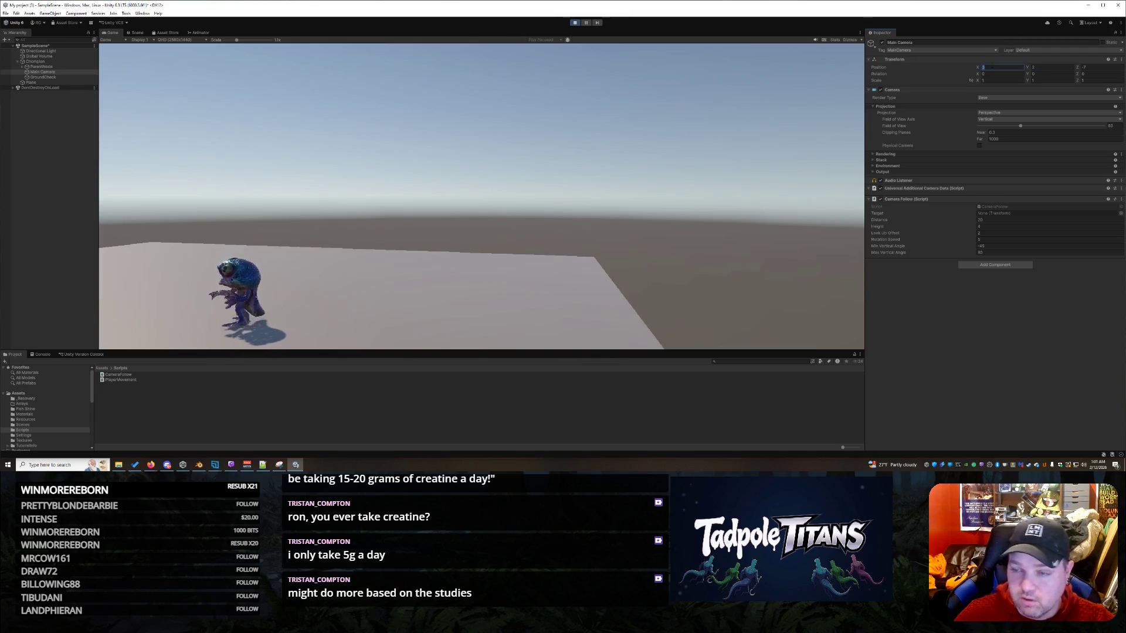
pyautogui.write('1')
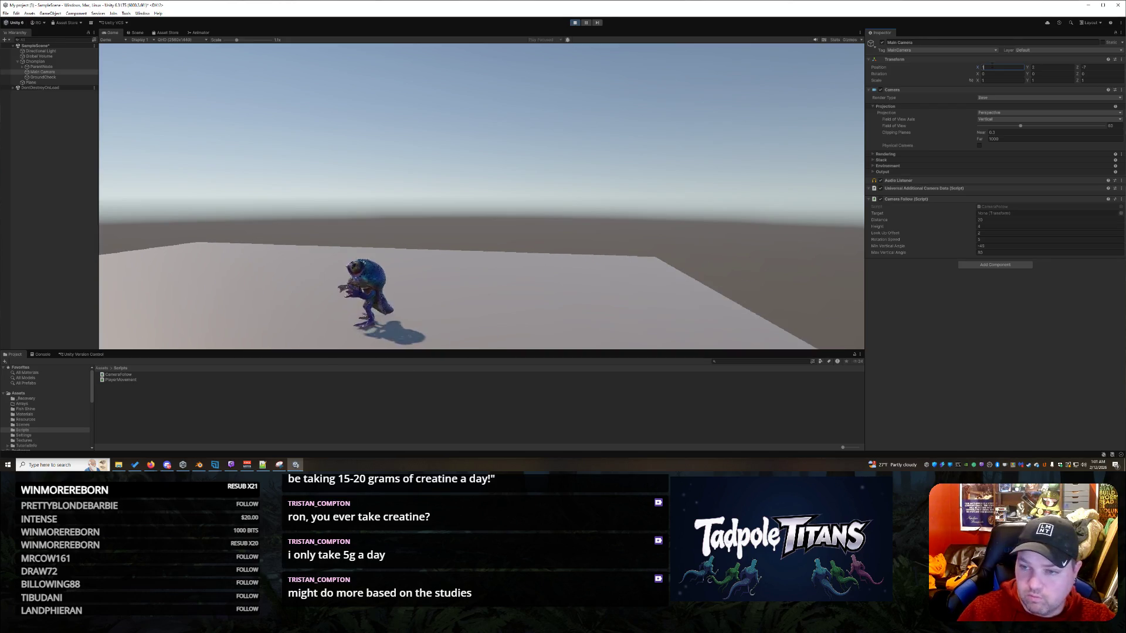
pyautogui.press('BackSpace')
pyautogui.write('0')
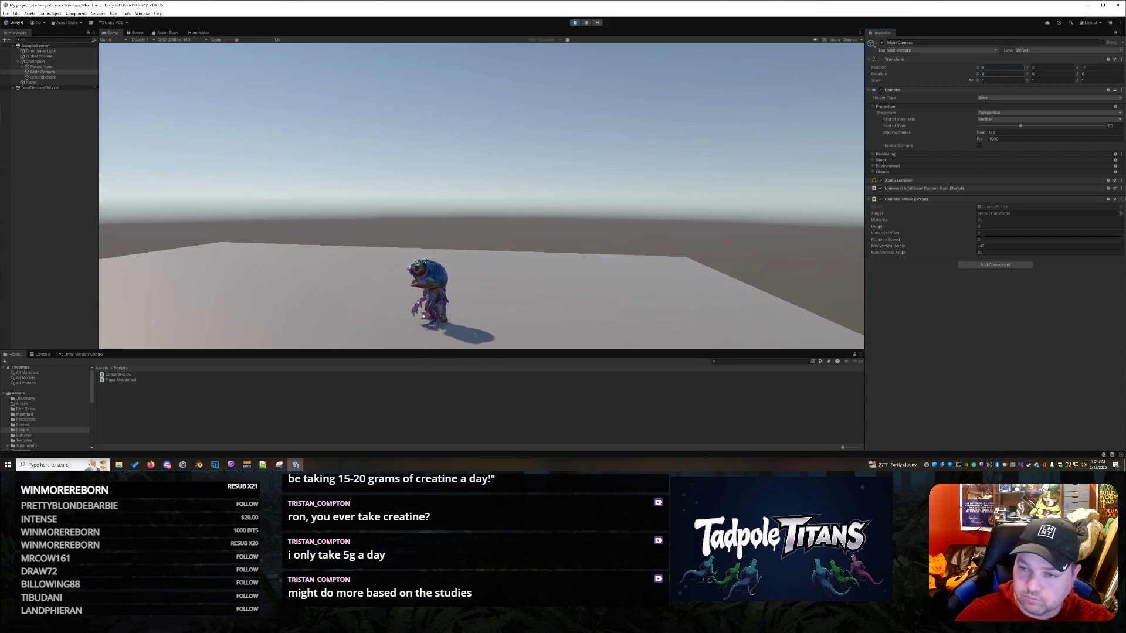
pyautogui.click(1001, 68)
pyautogui.click(999, 74)
pyautogui.write('10')
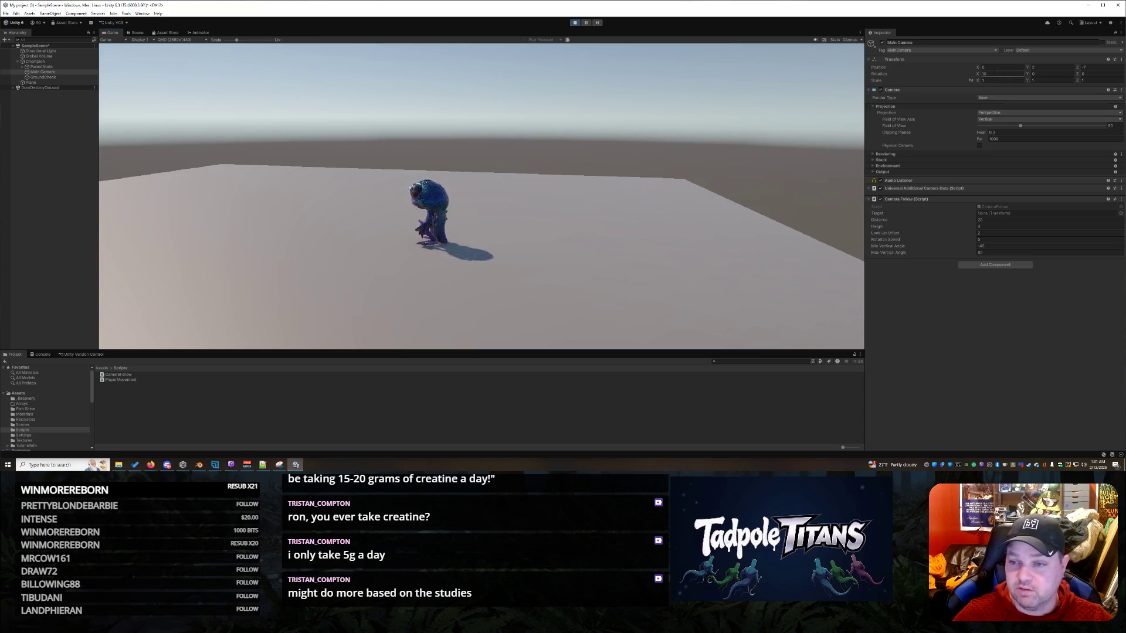
pyautogui.press('BackSpace')
pyautogui.write('2')
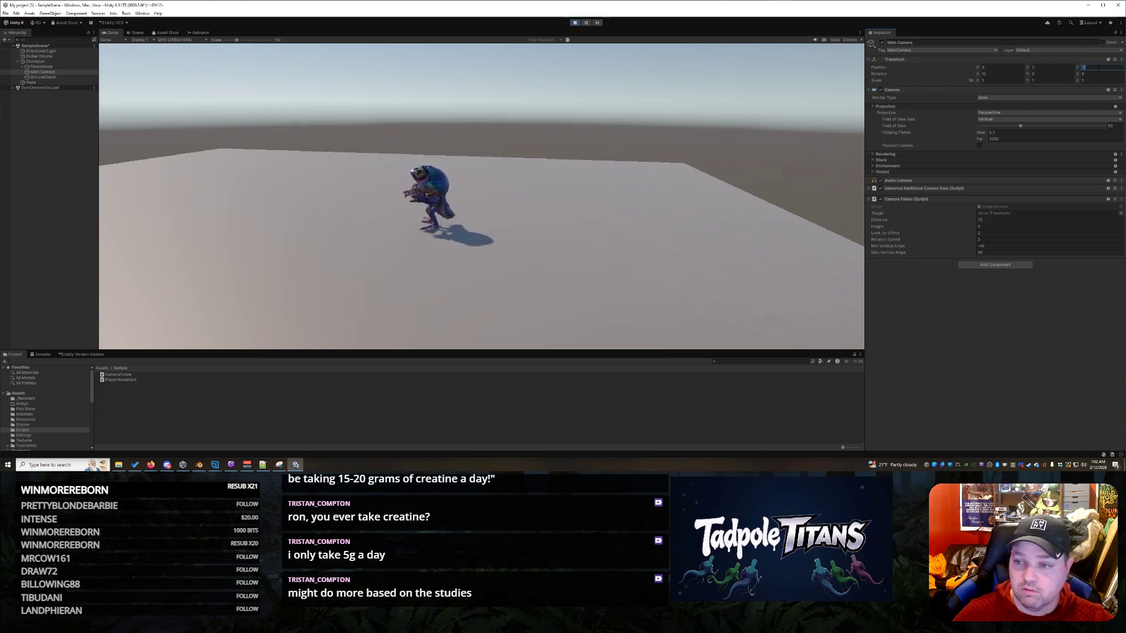
pyautogui.write('-6')
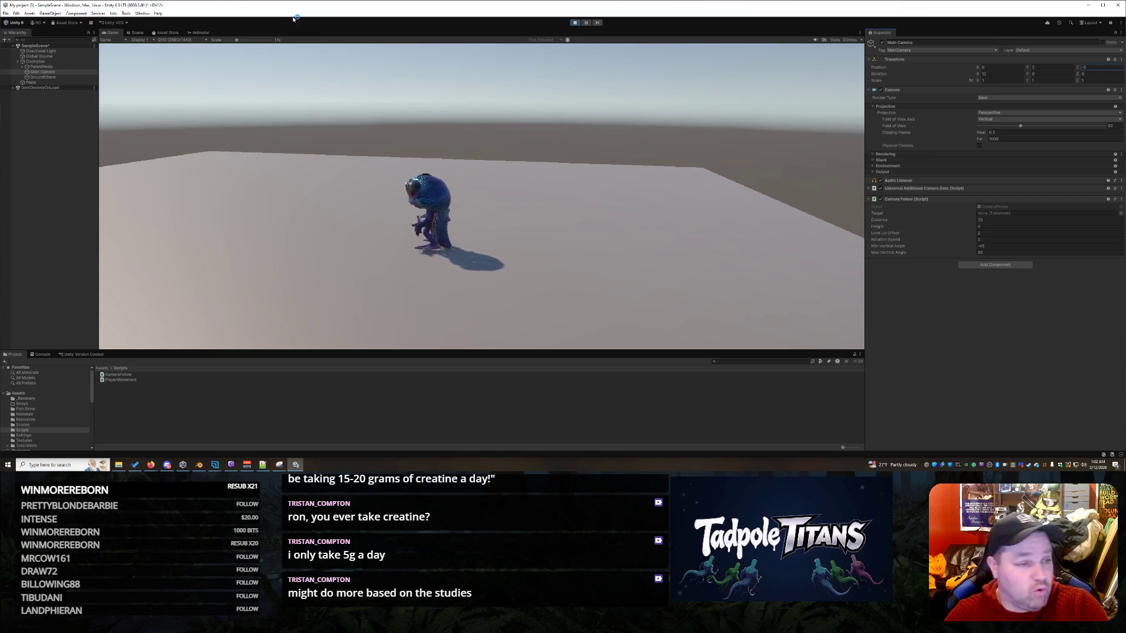
pyautogui.click(576, 22)
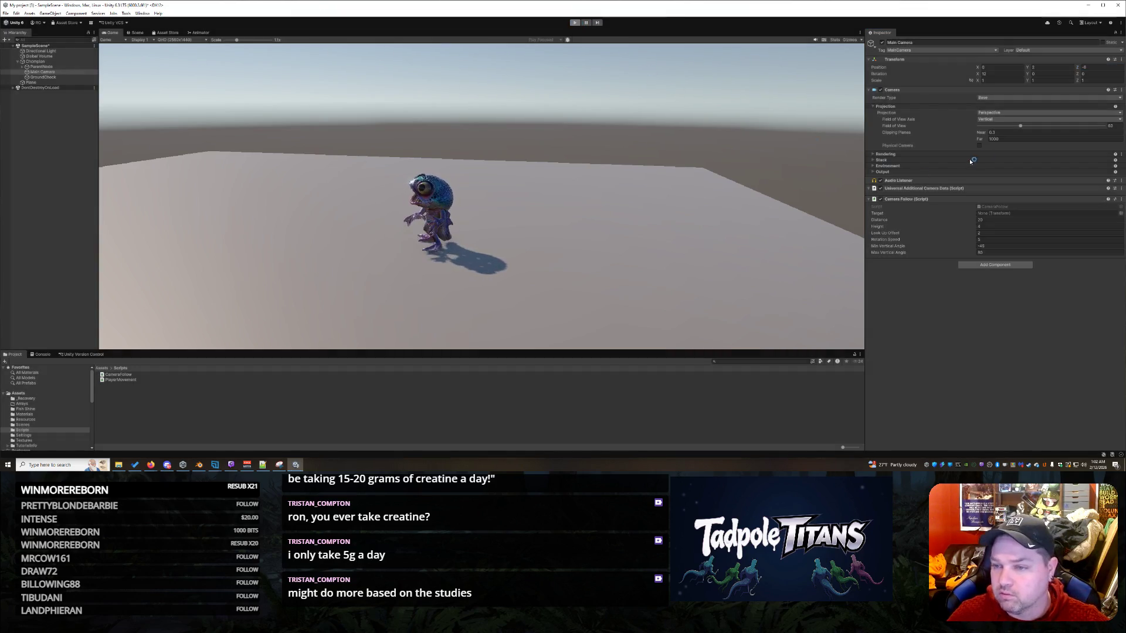
# - Place the Main Camera at position 0, 2, -6 and start play mode
pyautogui.click(1009, 66)
pyautogui.write('0')
pyautogui.press('Tab')
pyautogui.write('2')
pyautogui.press('Tab')
pyautogui.write('-6')
pyautogui.press('Tab')
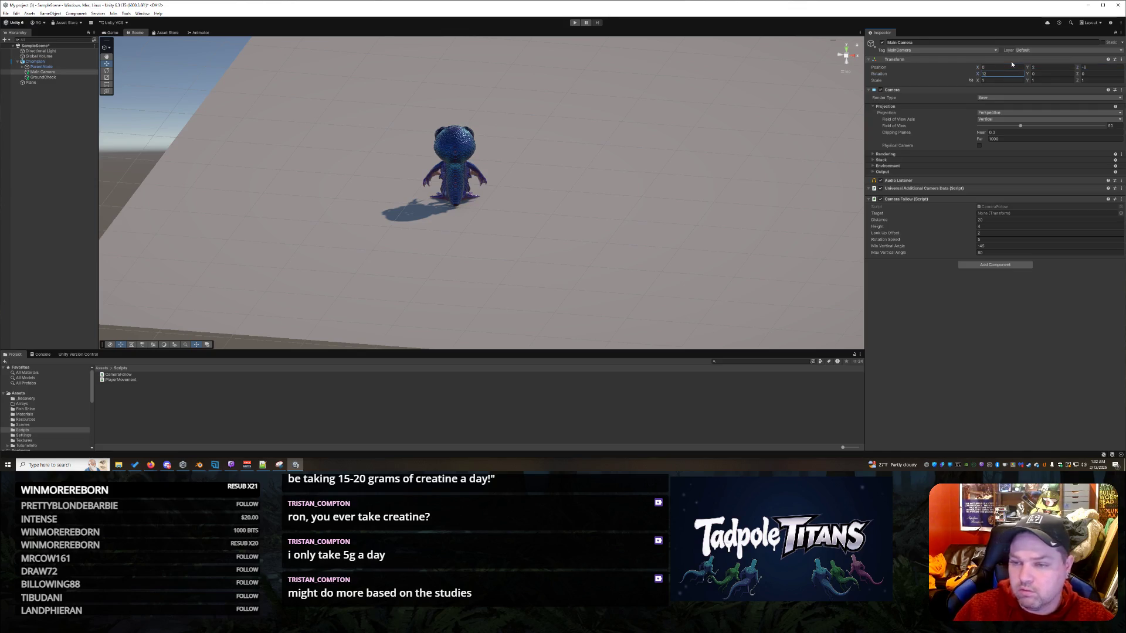
pyautogui.click(577, 22)
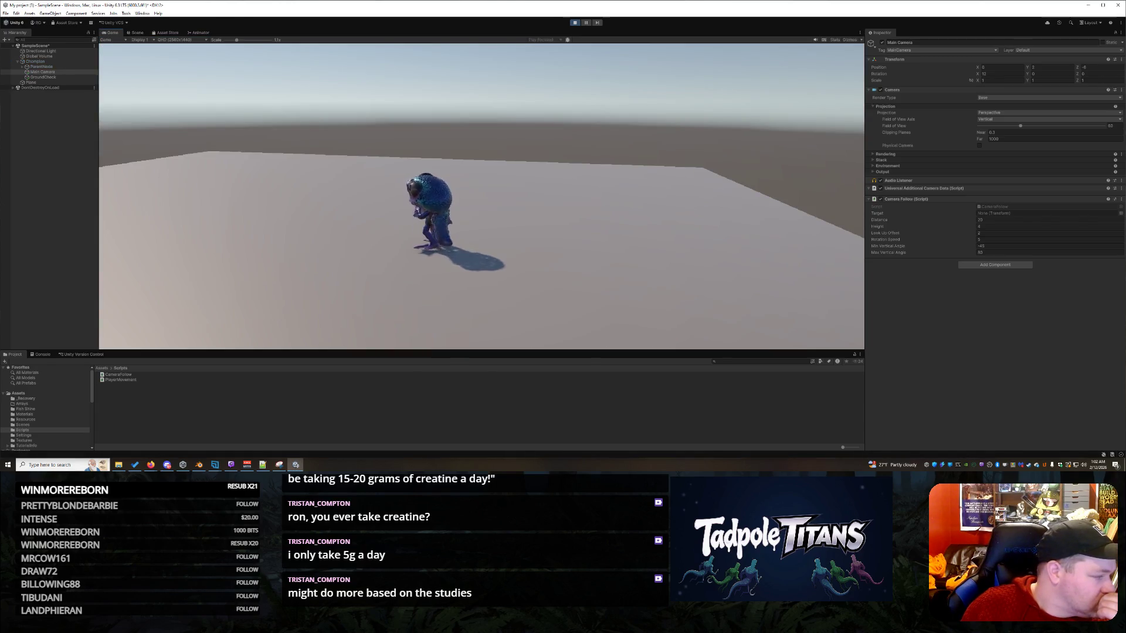
# - Run, turn and jump the creature around the plane to check the camera follows, then select Chompion
pyautogui.press('space')
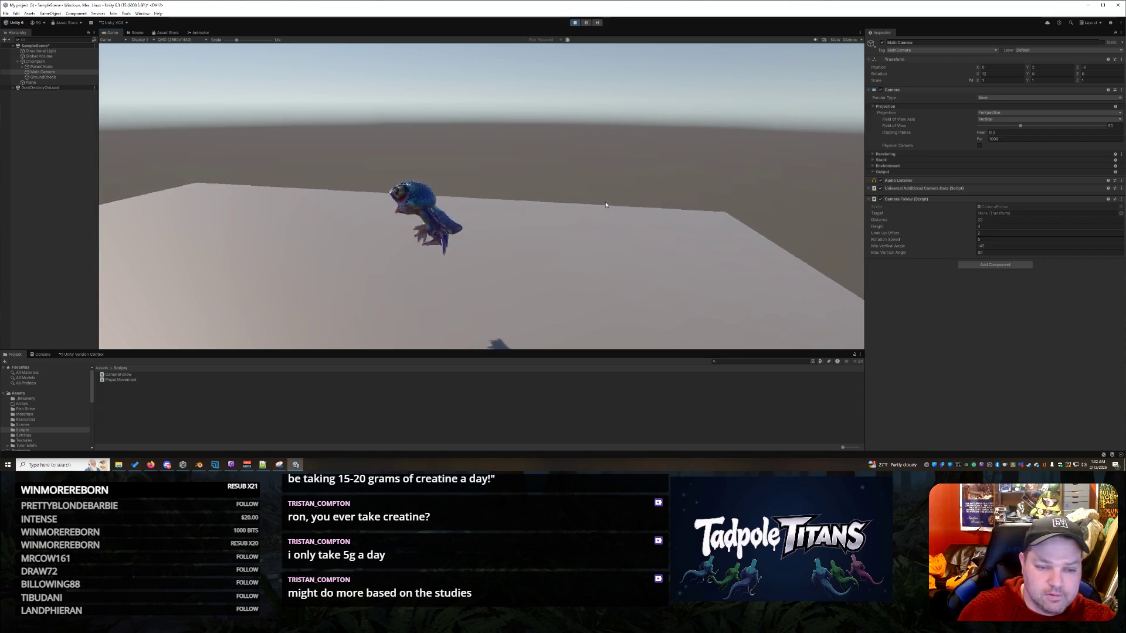
pyautogui.press('a')
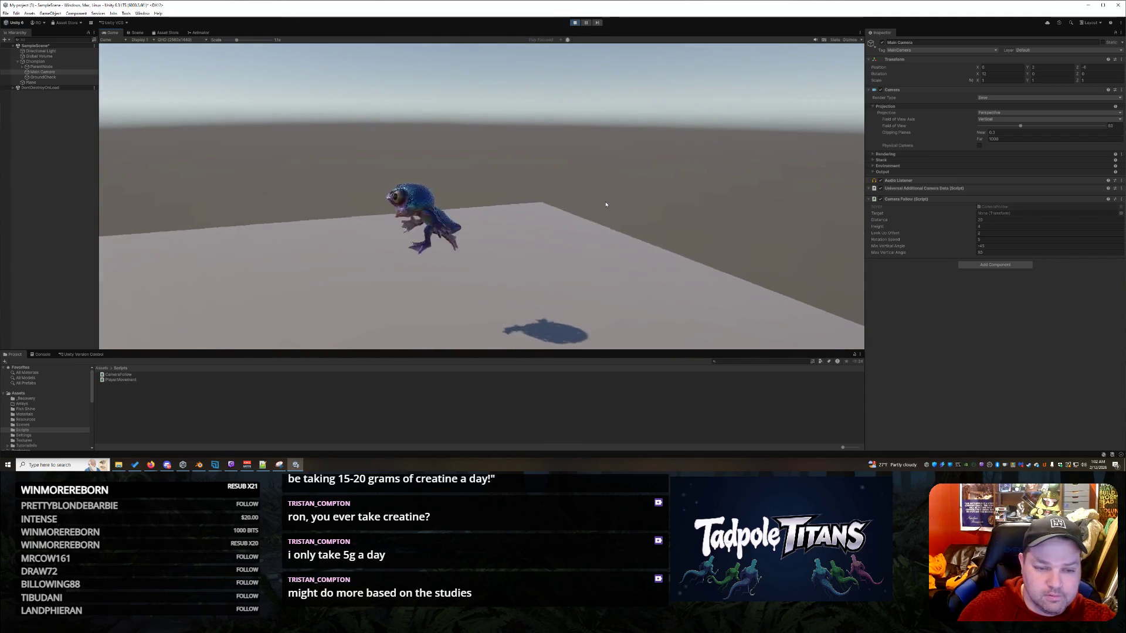
pyautogui.press('a')
pyautogui.press('a')
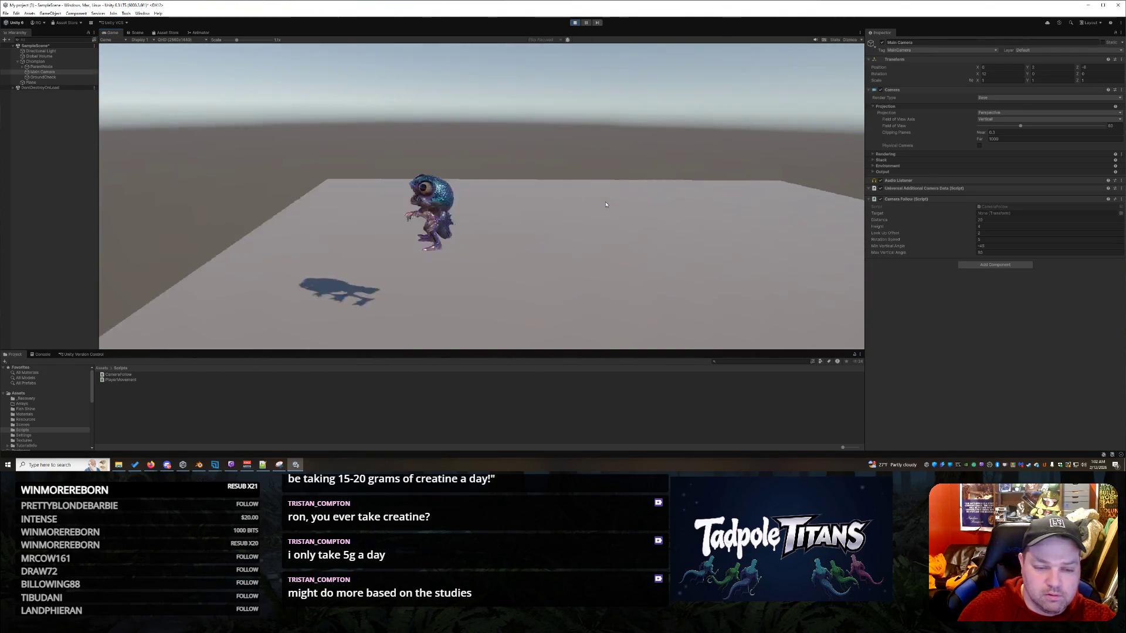
pyautogui.press('a')
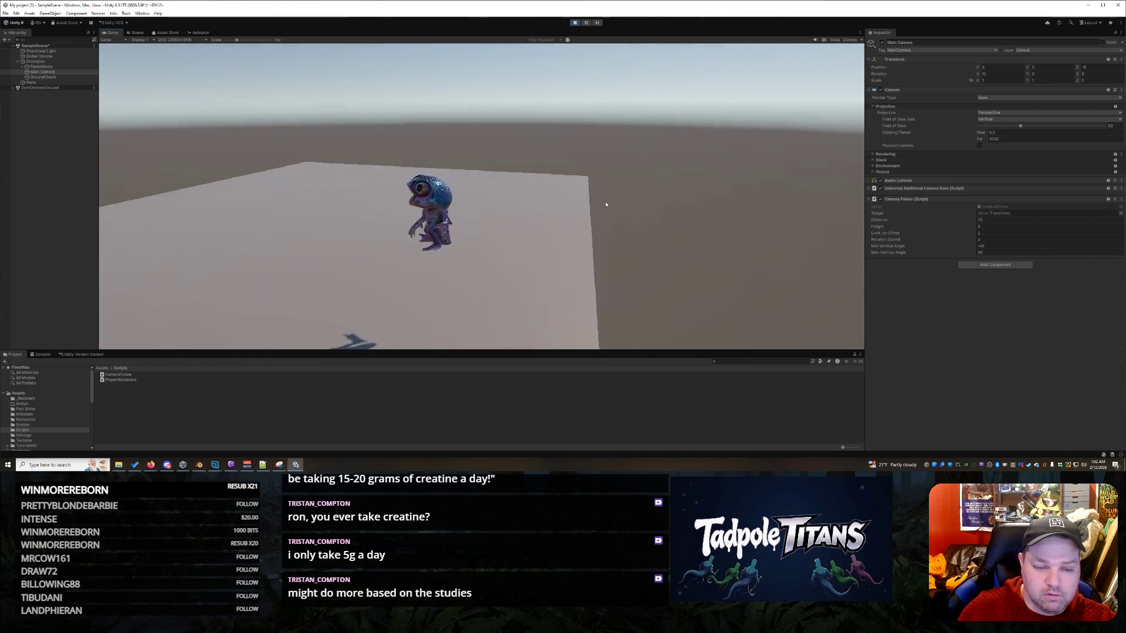
pyautogui.press('space')
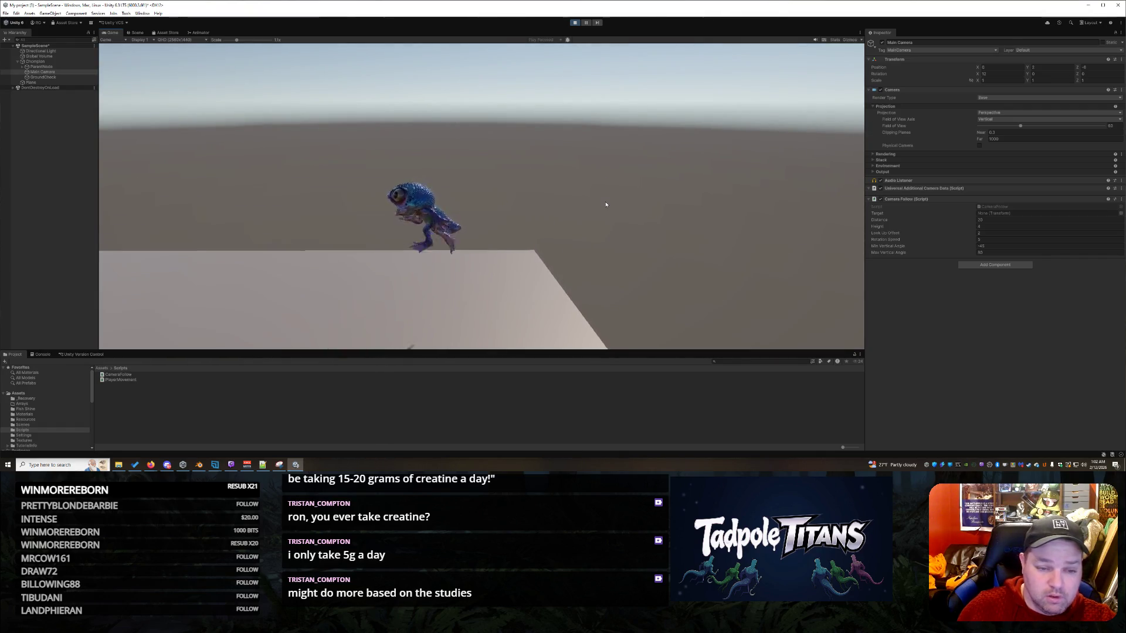
pyautogui.press('s')
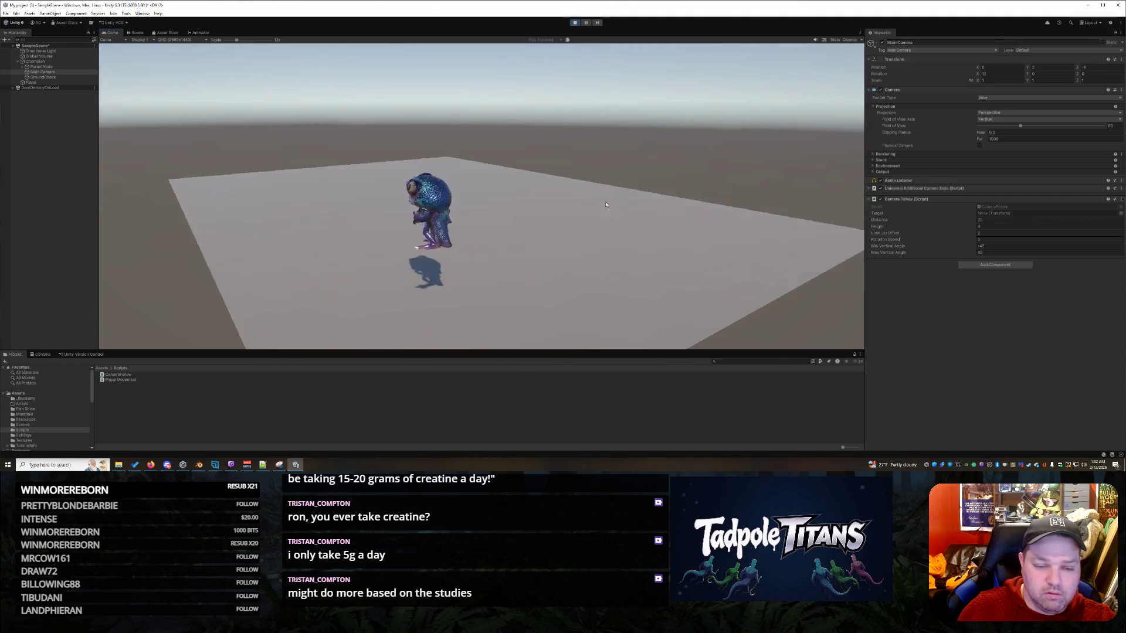
pyautogui.press('space')
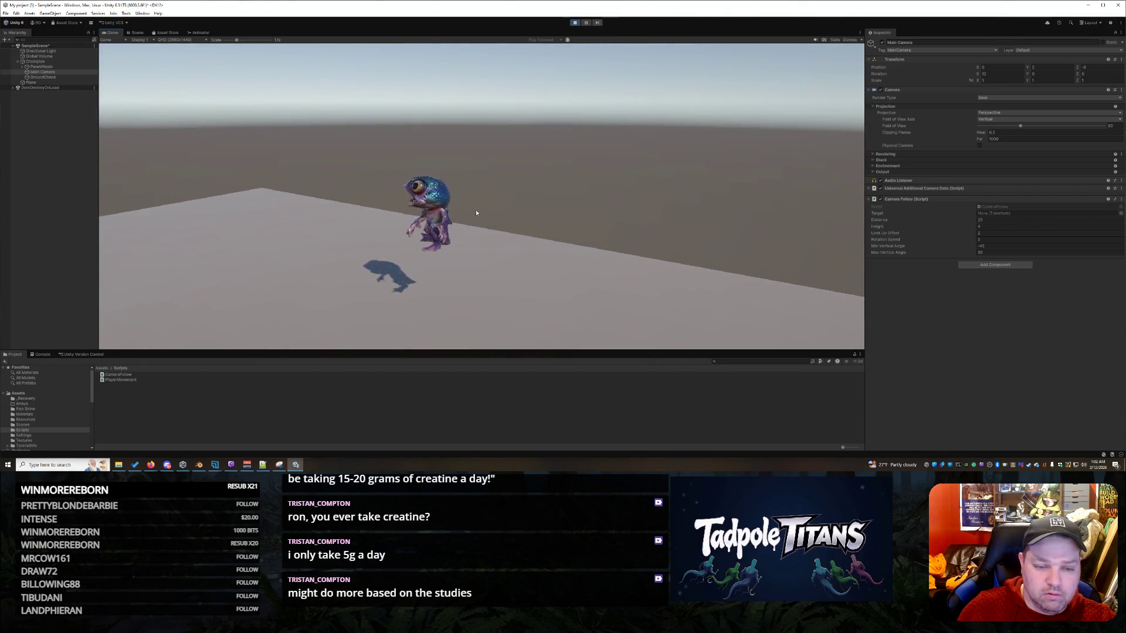
pyautogui.press('space')
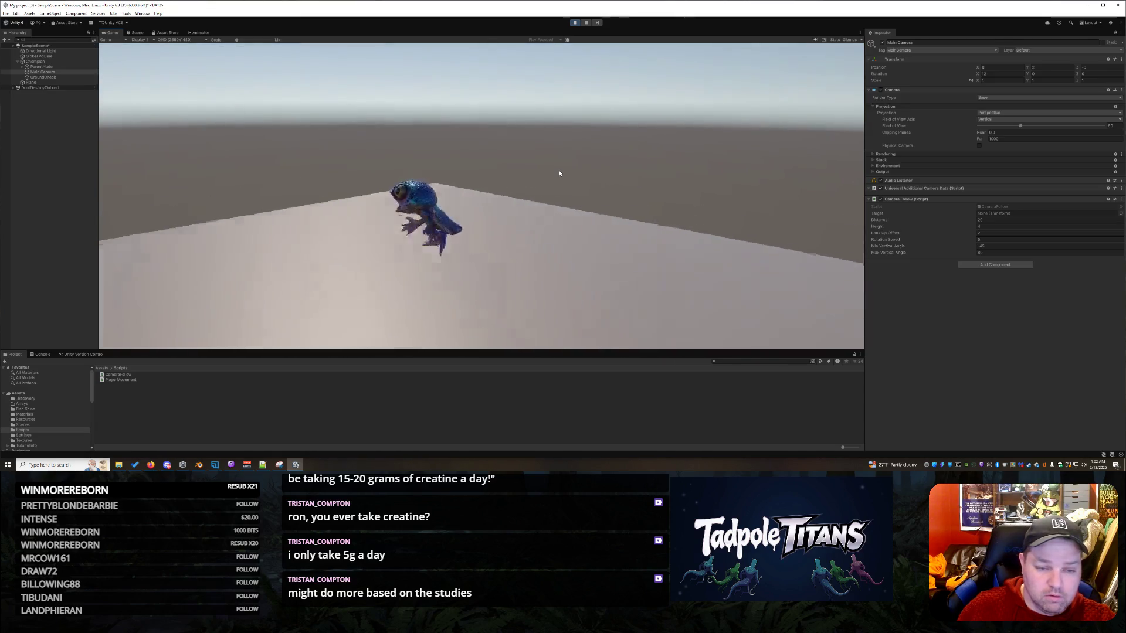
pyautogui.press('space')
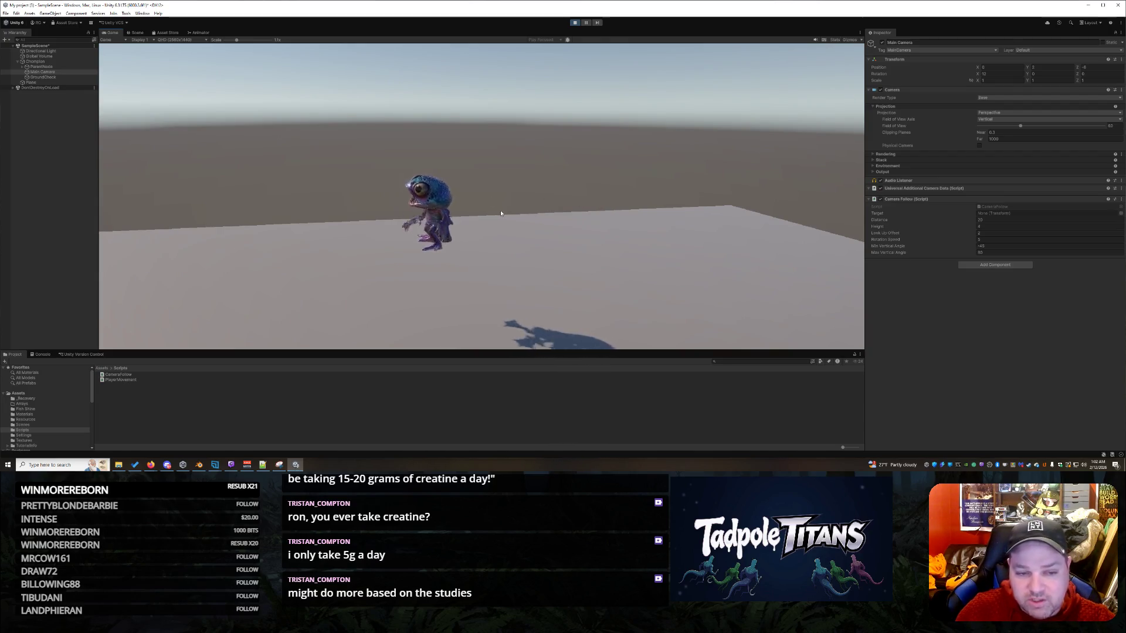
pyautogui.click(35, 61)
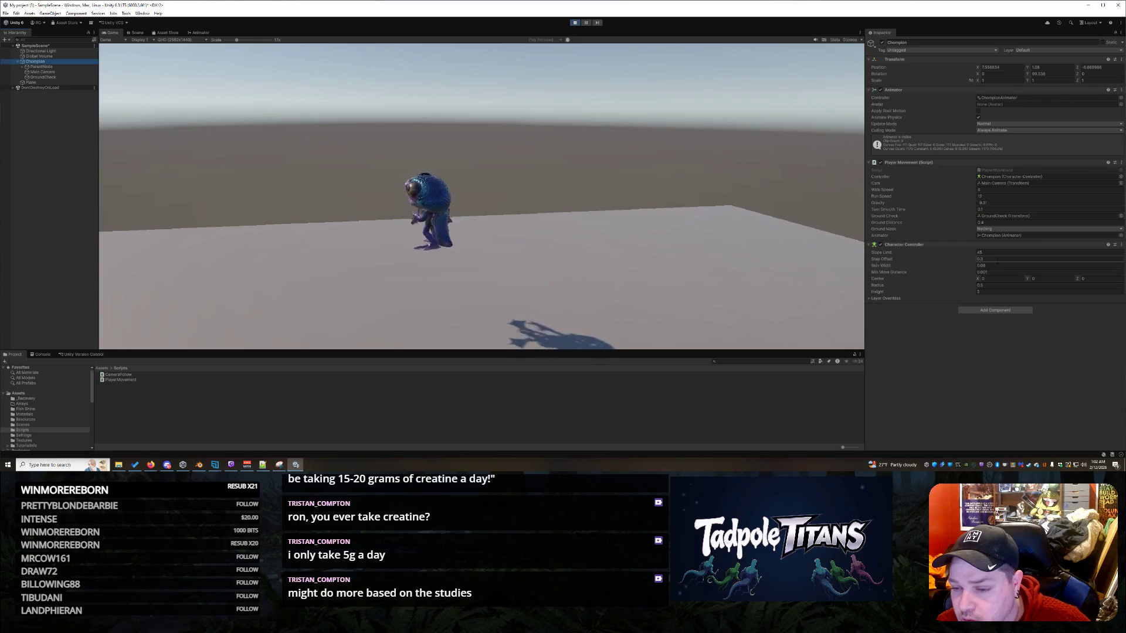
# - During play, expand Character Controller layer overrides, change Player Movement's walk speed, and walk the creature
pyautogui.click(871, 299)
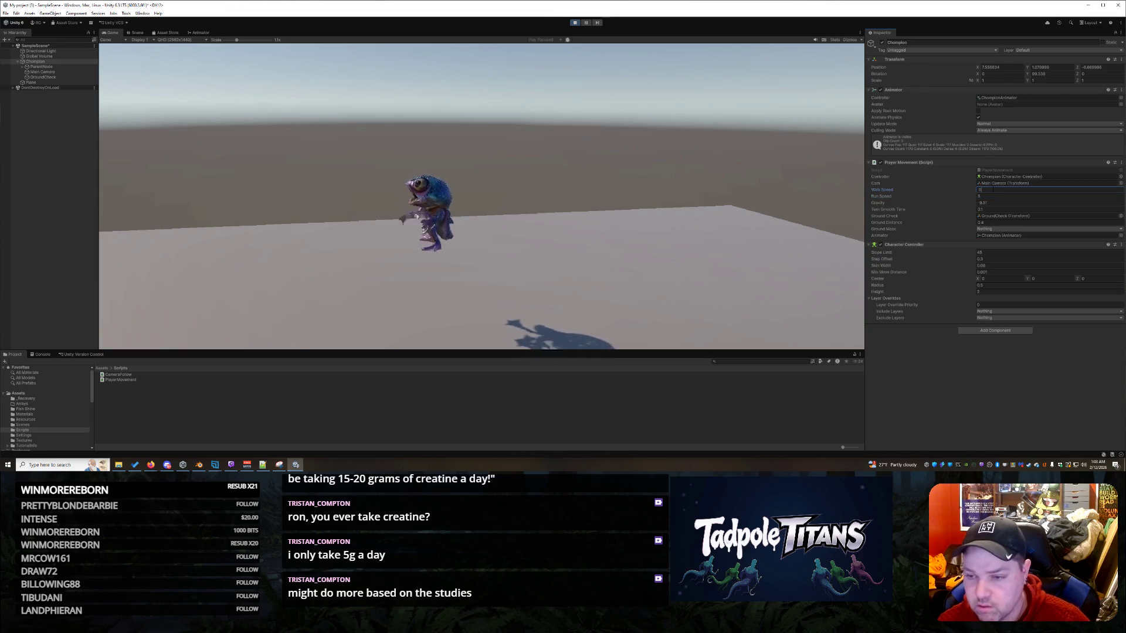
pyautogui.click(730, 237)
pyautogui.press('a')
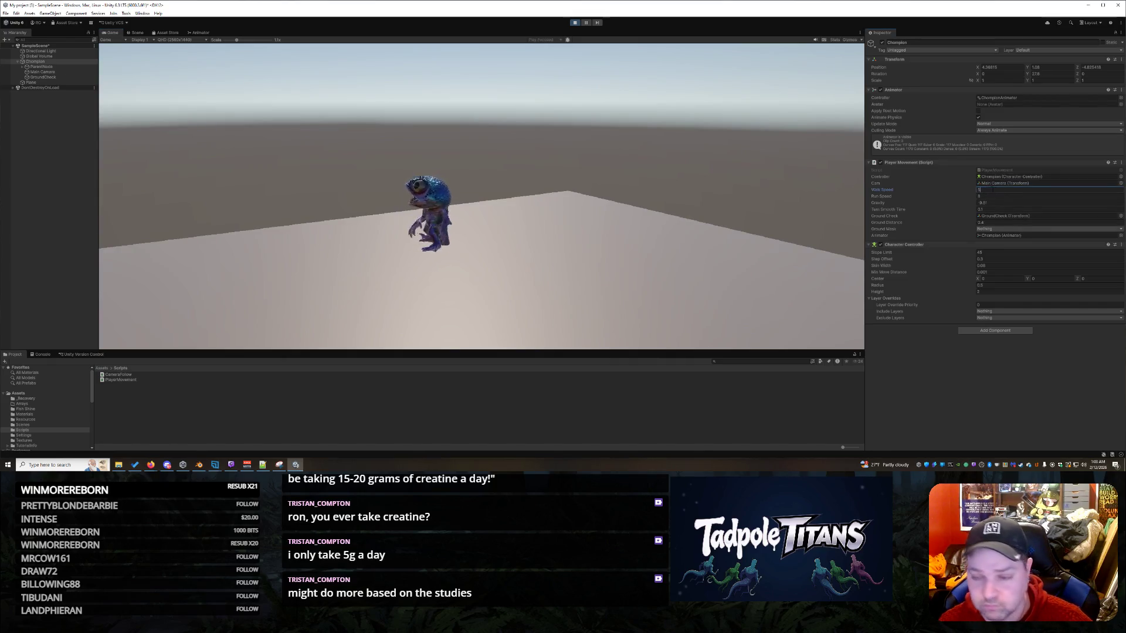
pyautogui.click(990, 203)
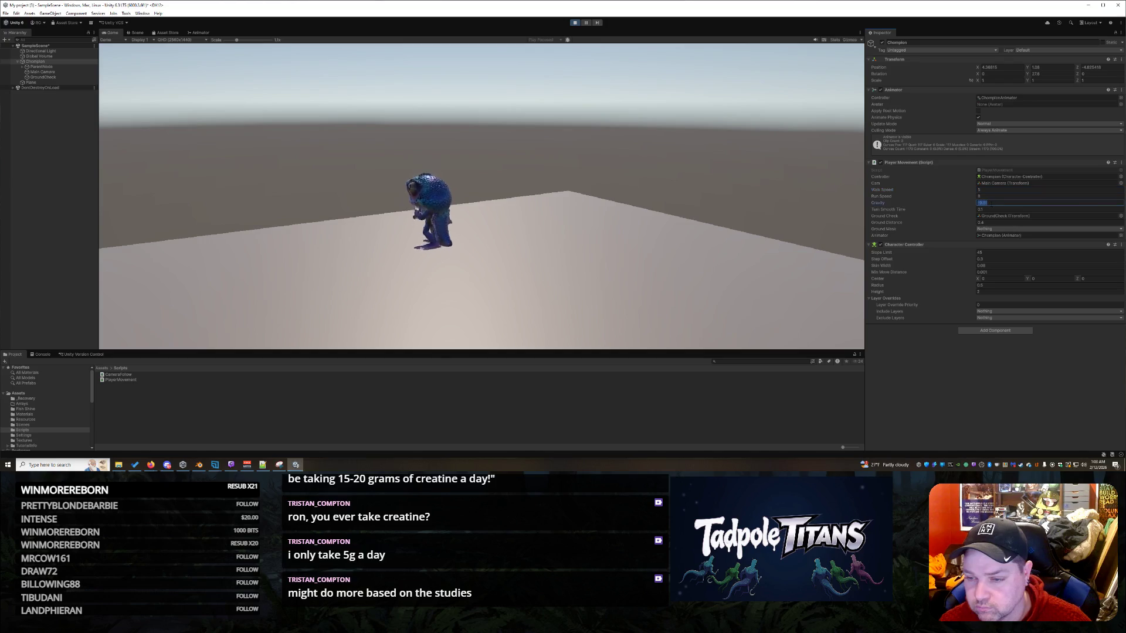
# - Set the Player Movement Turn Smooth Time to 0.05
pyautogui.click(689, 234)
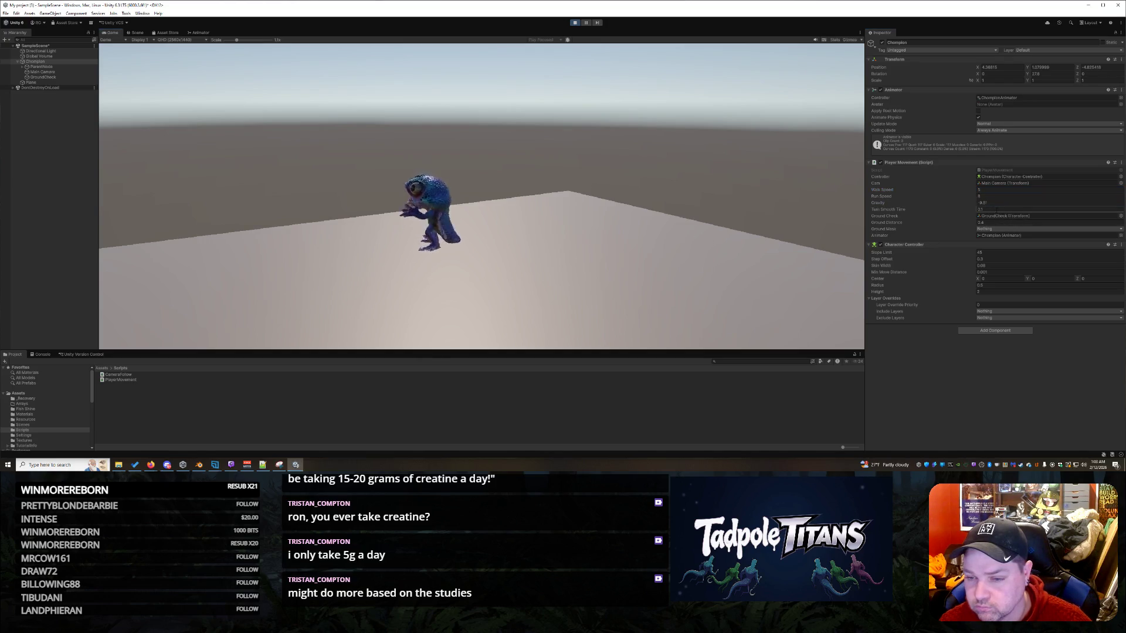
pyautogui.write('05')
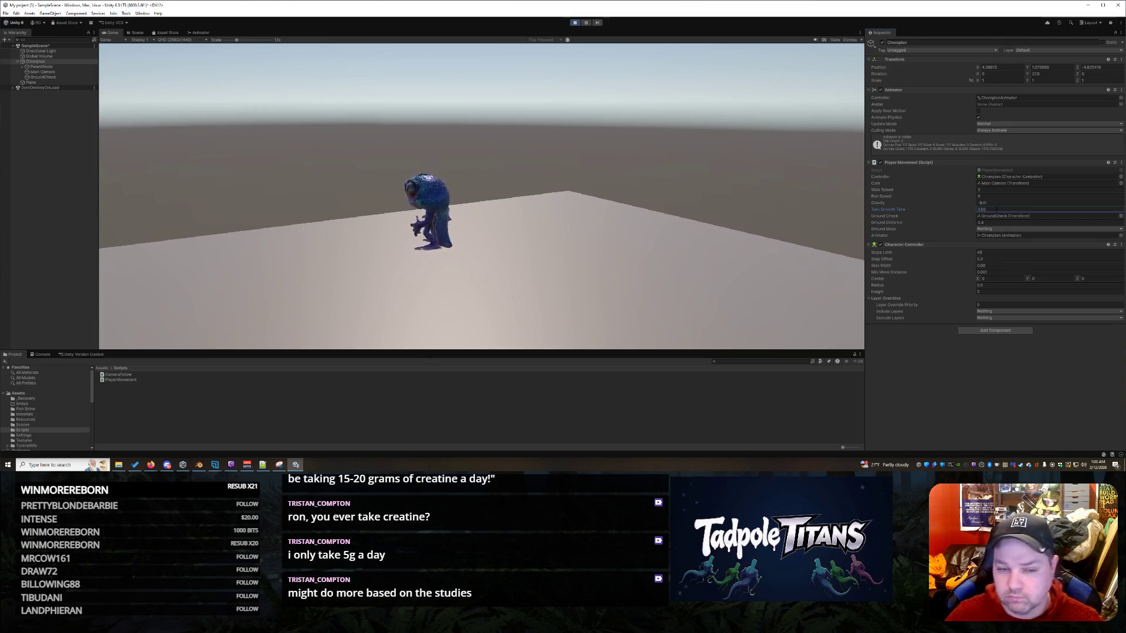
pyautogui.write('.05')
pyautogui.click(691, 190)
# - Test turning with A, D and S, check the unchanged Ground Mask options, and exit Play mode
pyautogui.press('a')
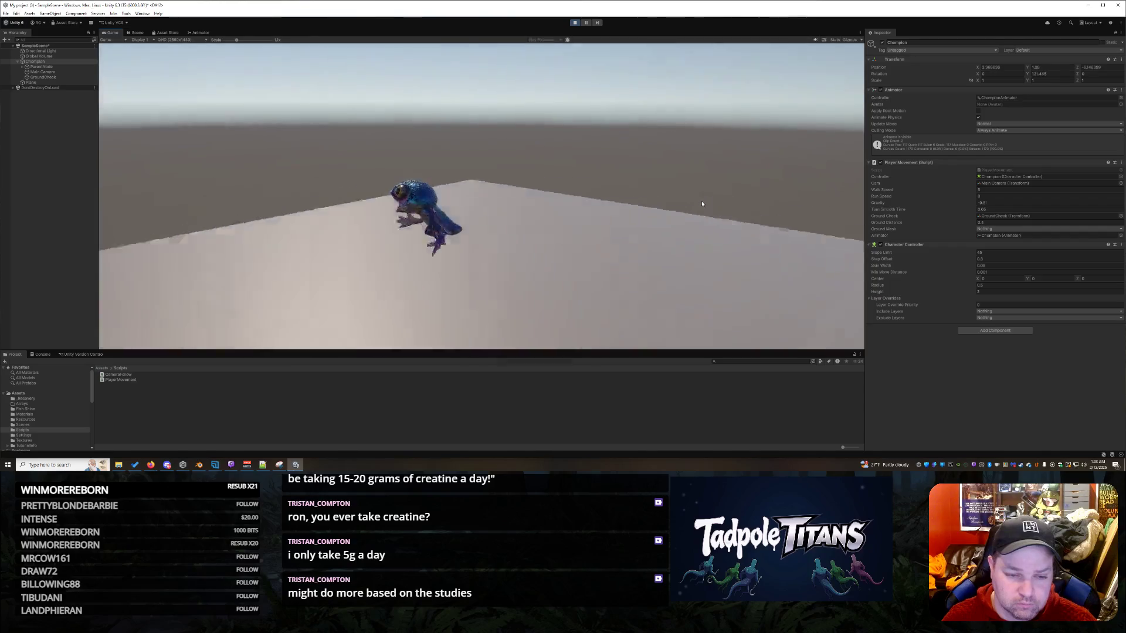
pyautogui.press('d')
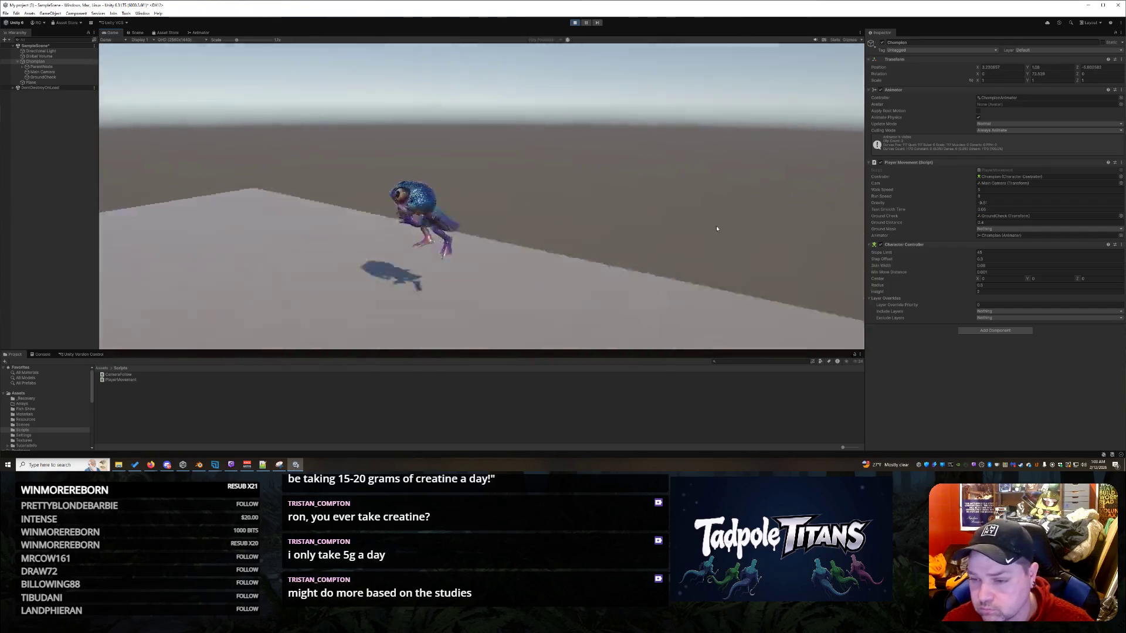
pyautogui.press('d')
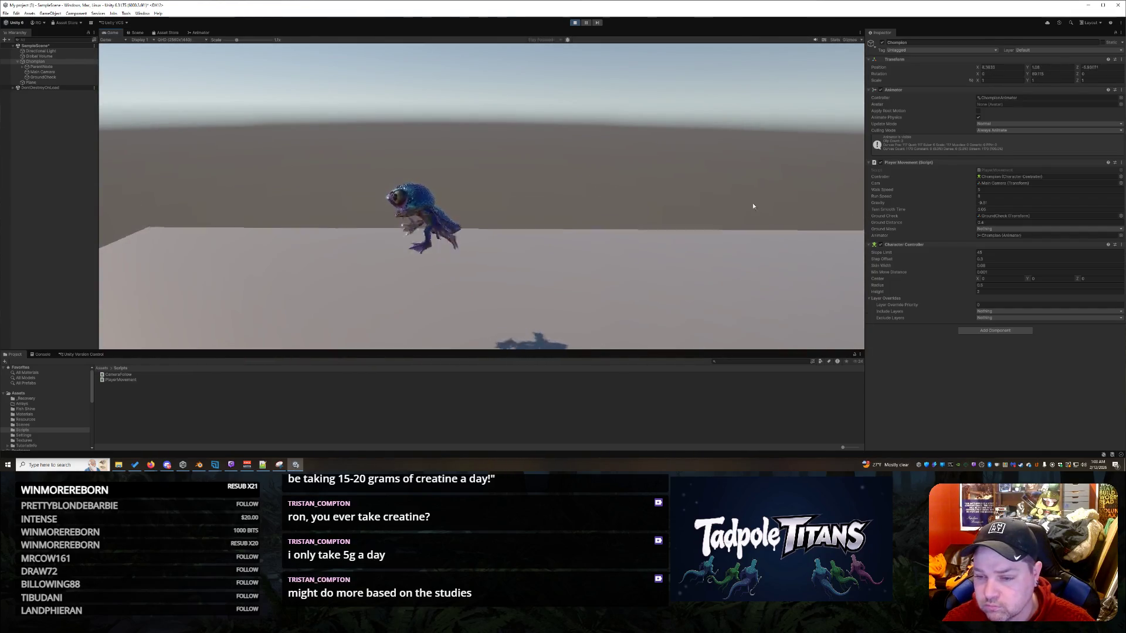
pyautogui.click(995, 229)
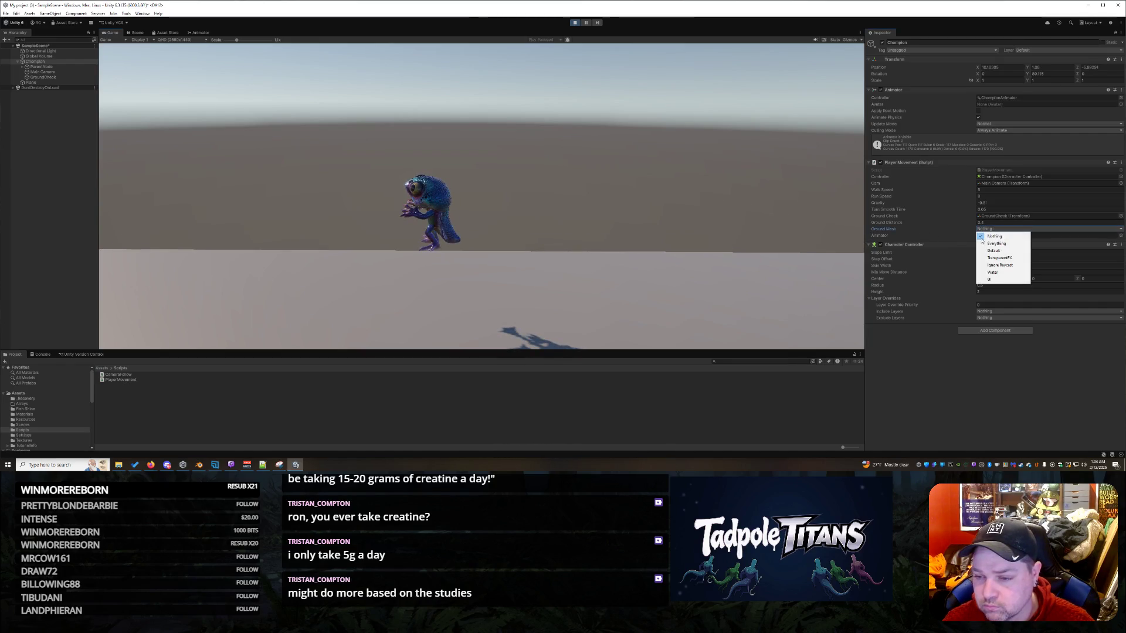
pyautogui.click(956, 420)
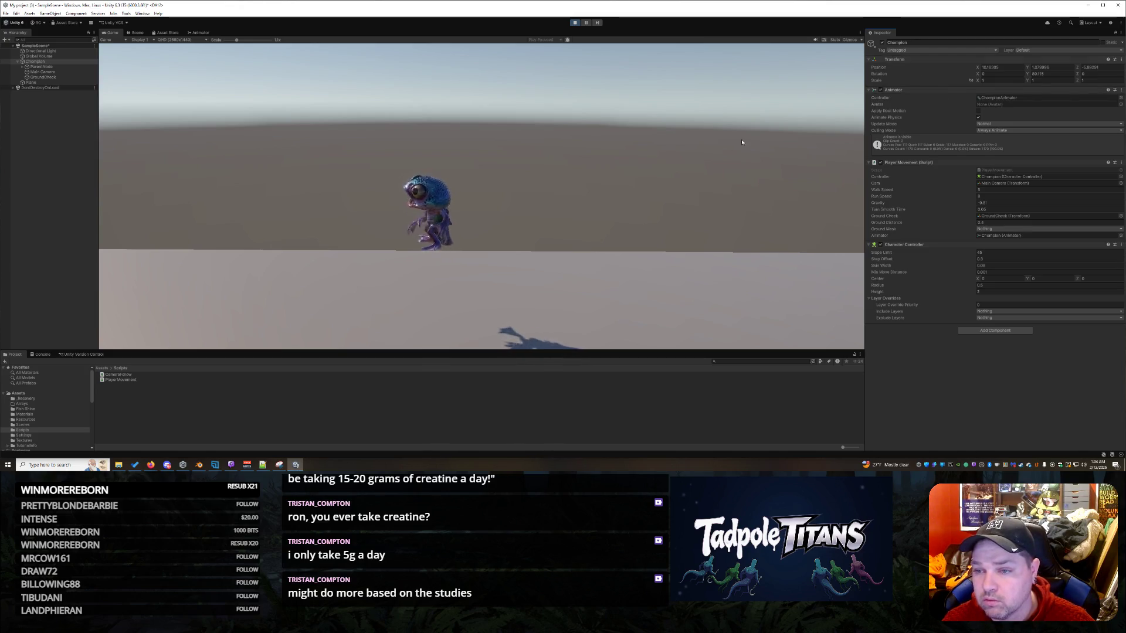
pyautogui.press('s')
pyautogui.hotkey('ctrl', 'p')
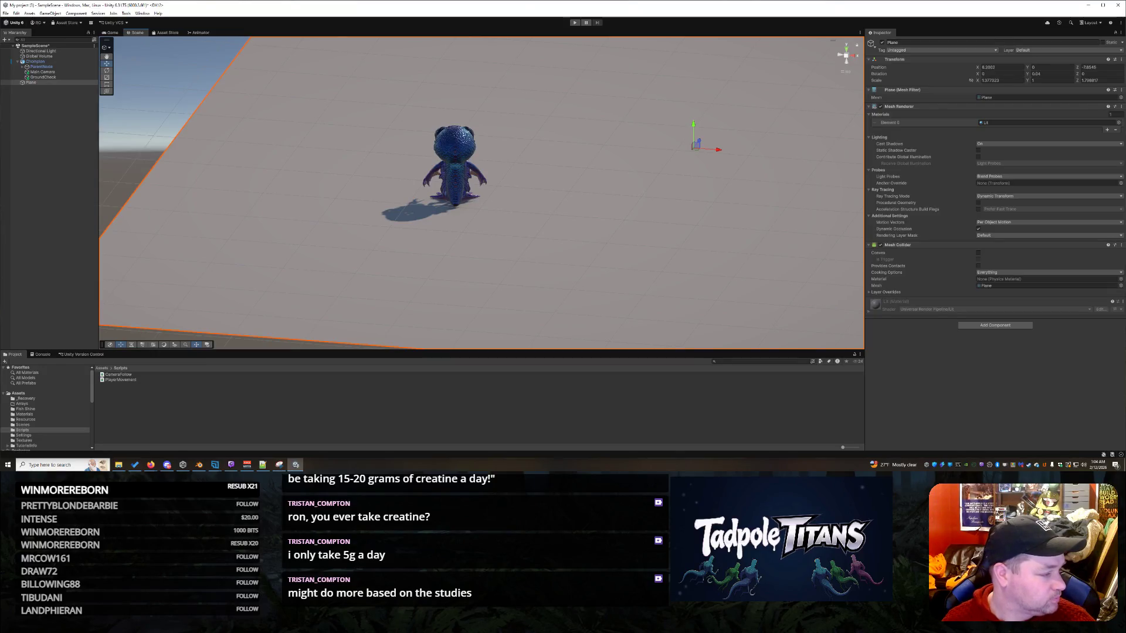
# - Select Chompion, then its ParentNode child in the Hierarchy
pyautogui.hotkey('alt', 'Tab')
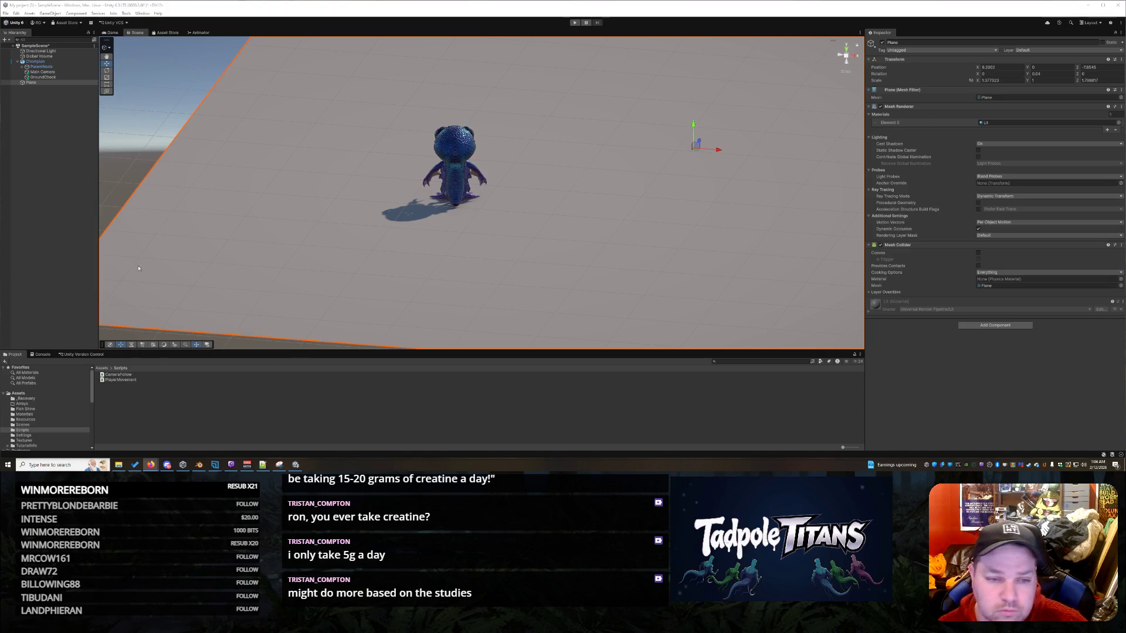
pyautogui.click(470, 133)
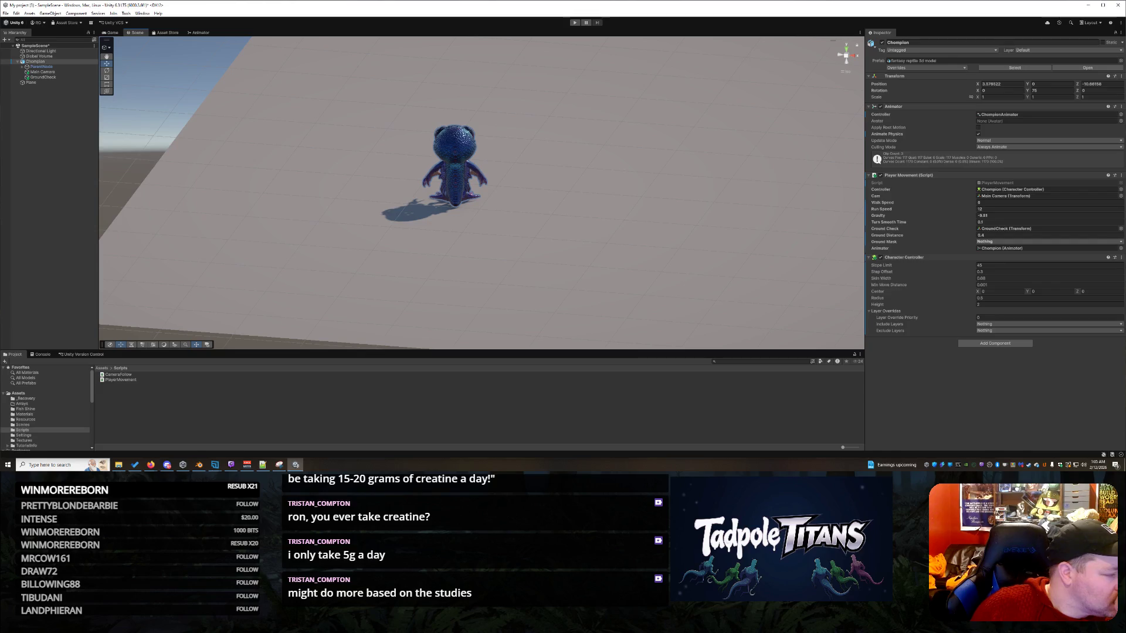
pyautogui.click(41, 67)
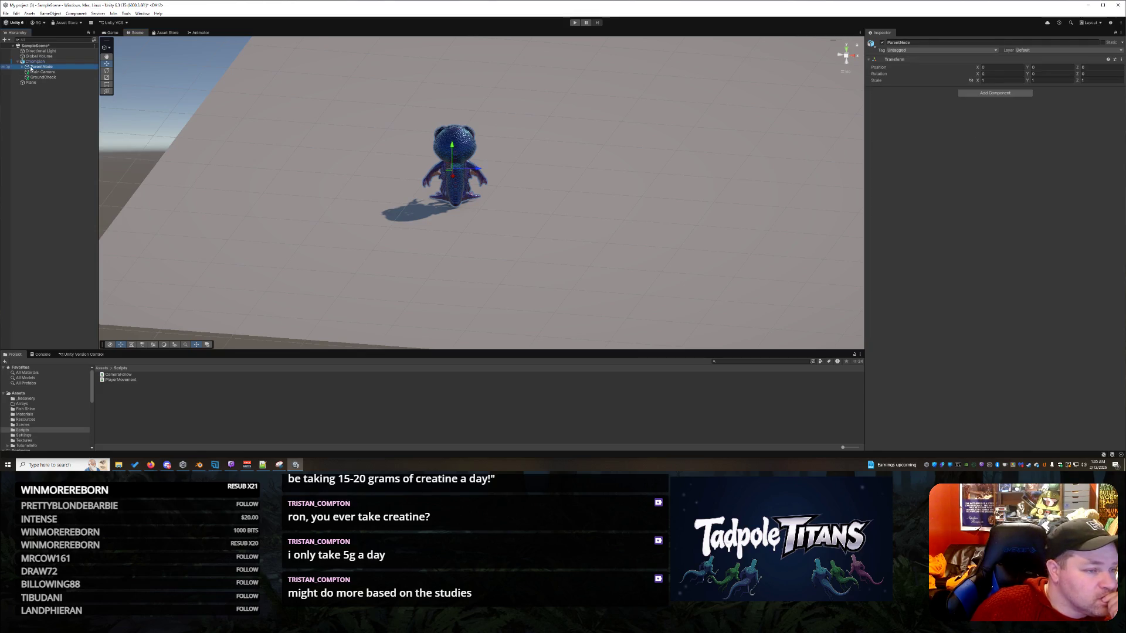
# - Set the Armature's Transform Rotation Y to 90 under ParentNode and start Play mode
pyautogui.click(22, 67)
pyautogui.click(43, 72)
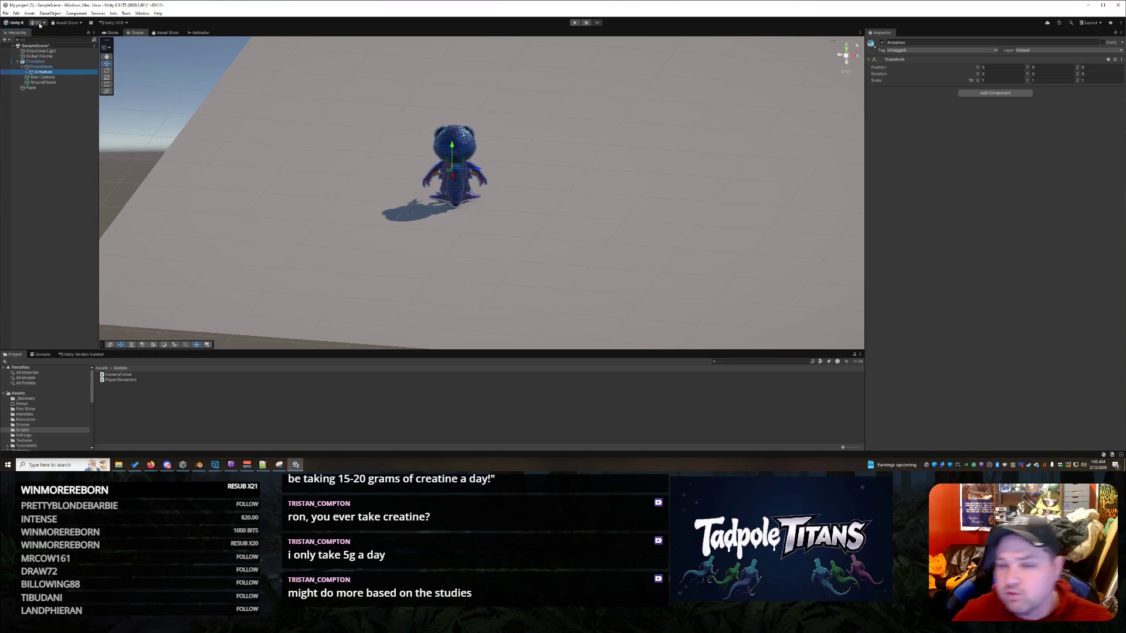
pyautogui.click(1000, 73)
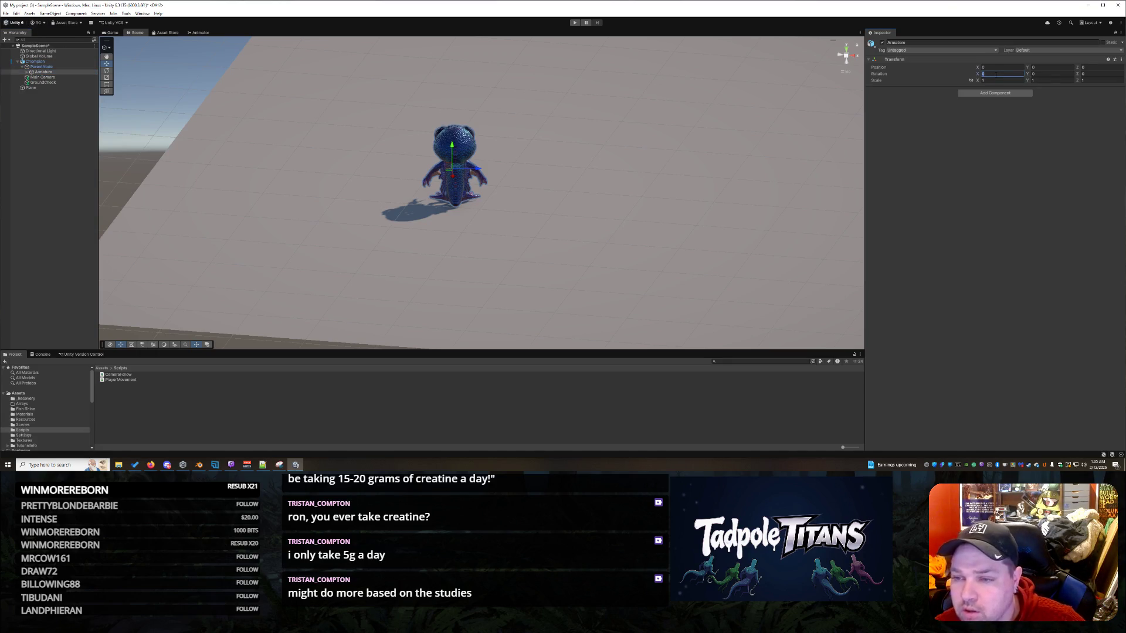
pyautogui.click(1049, 74)
pyautogui.write('90')
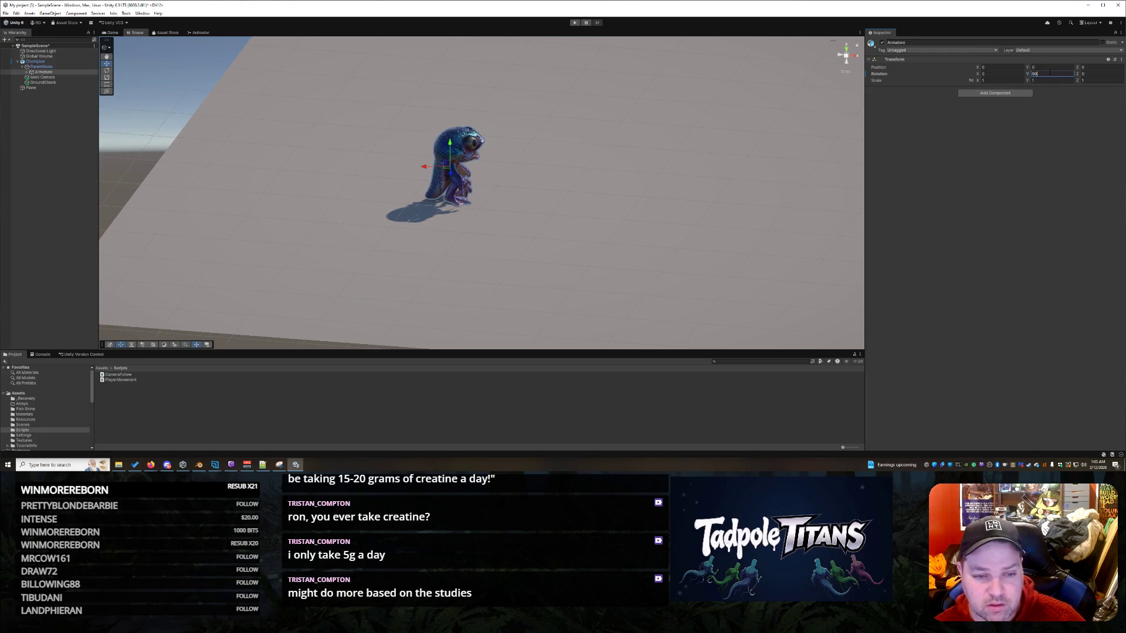
pyautogui.click(574, 22)
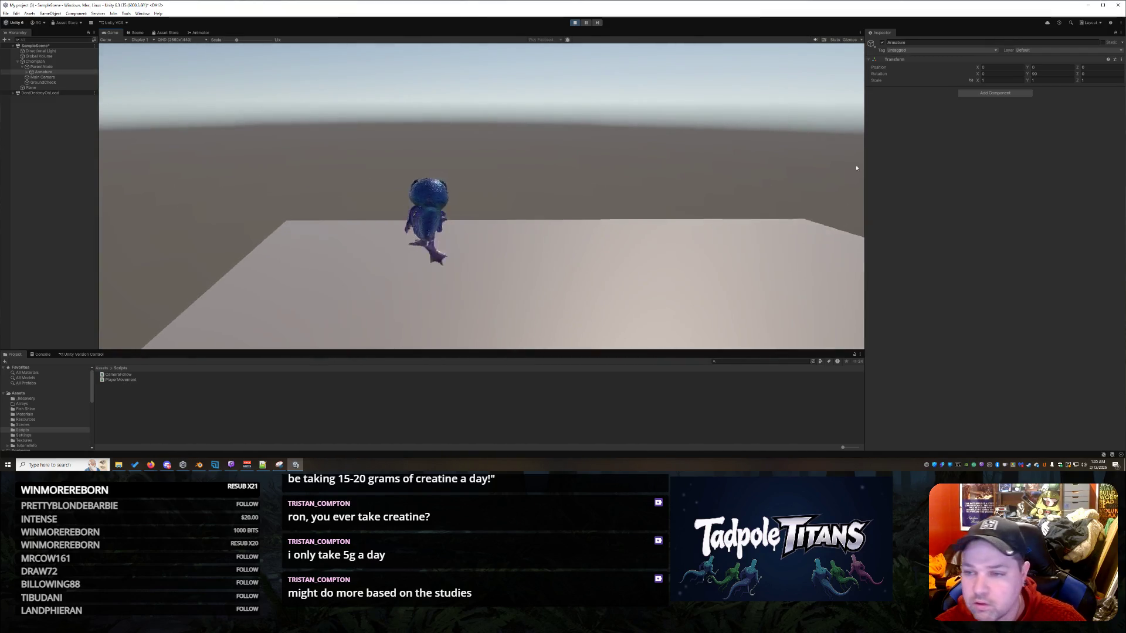
# - Test Chompion's walk and run speeds with S, D and W during Play, then stop the game
pyautogui.click(41, 61)
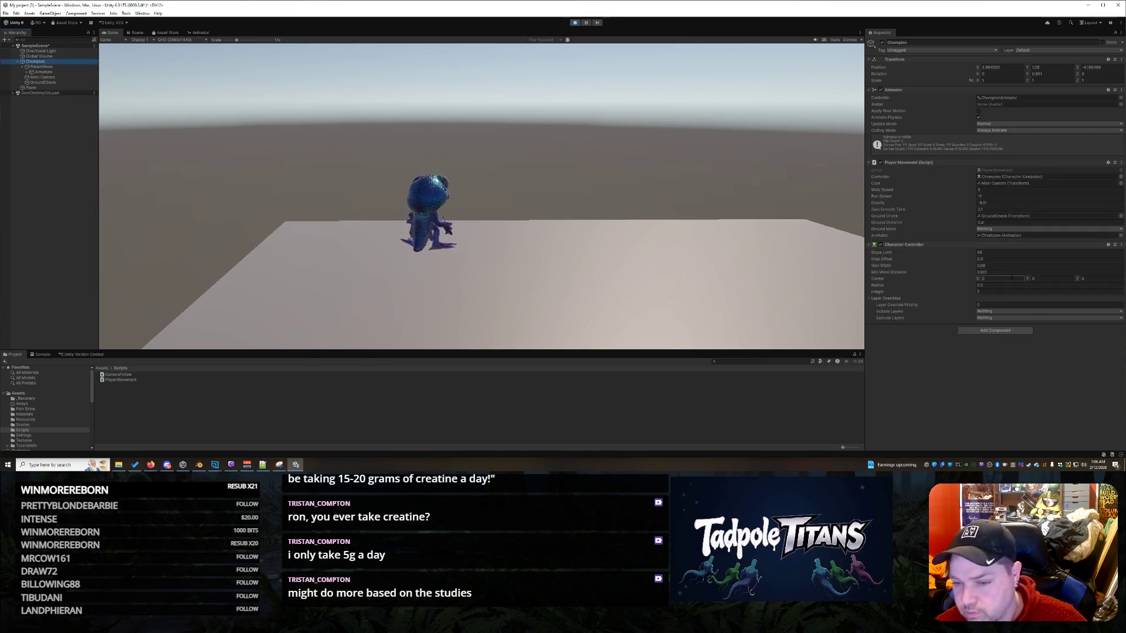
pyautogui.click(1001, 190)
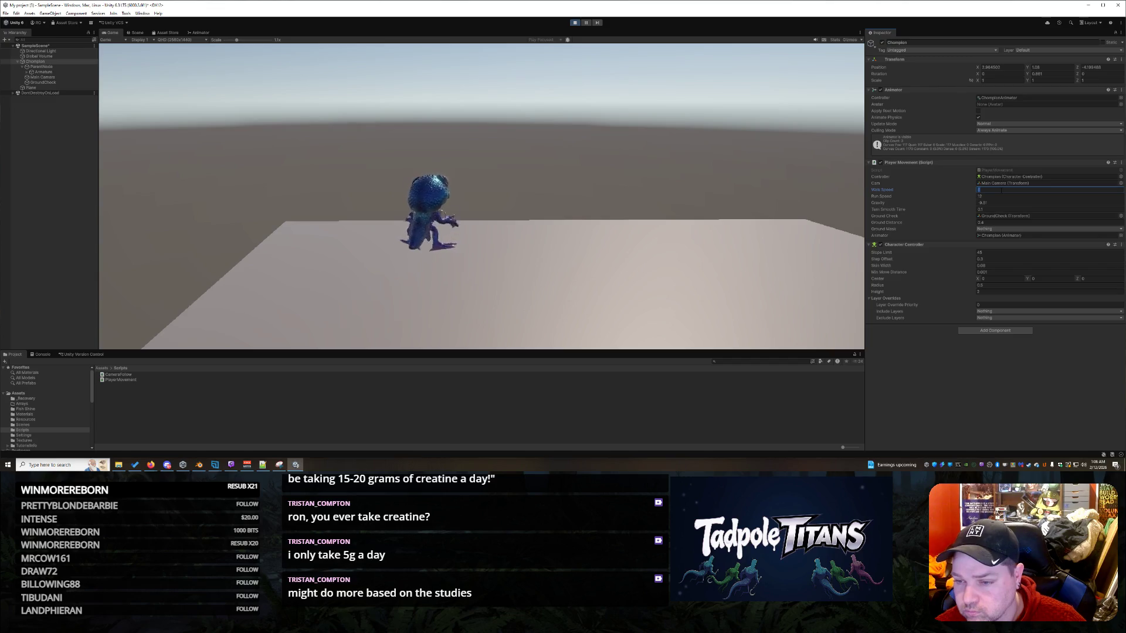
pyautogui.click(997, 197)
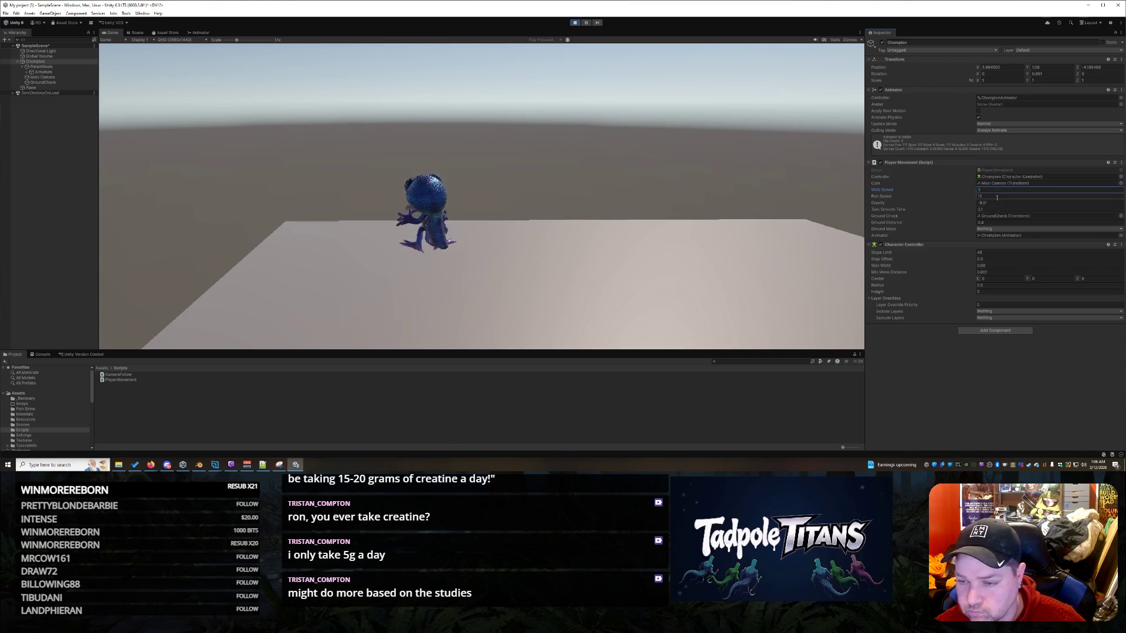
pyautogui.click(622, 258)
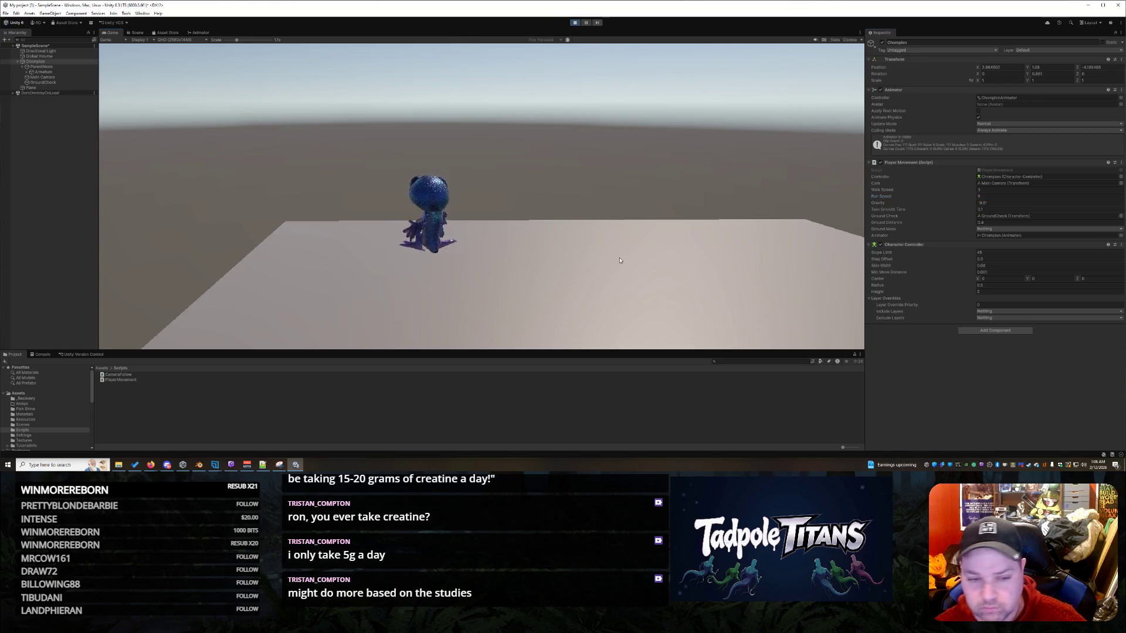
pyautogui.press('s')
pyautogui.press('d')
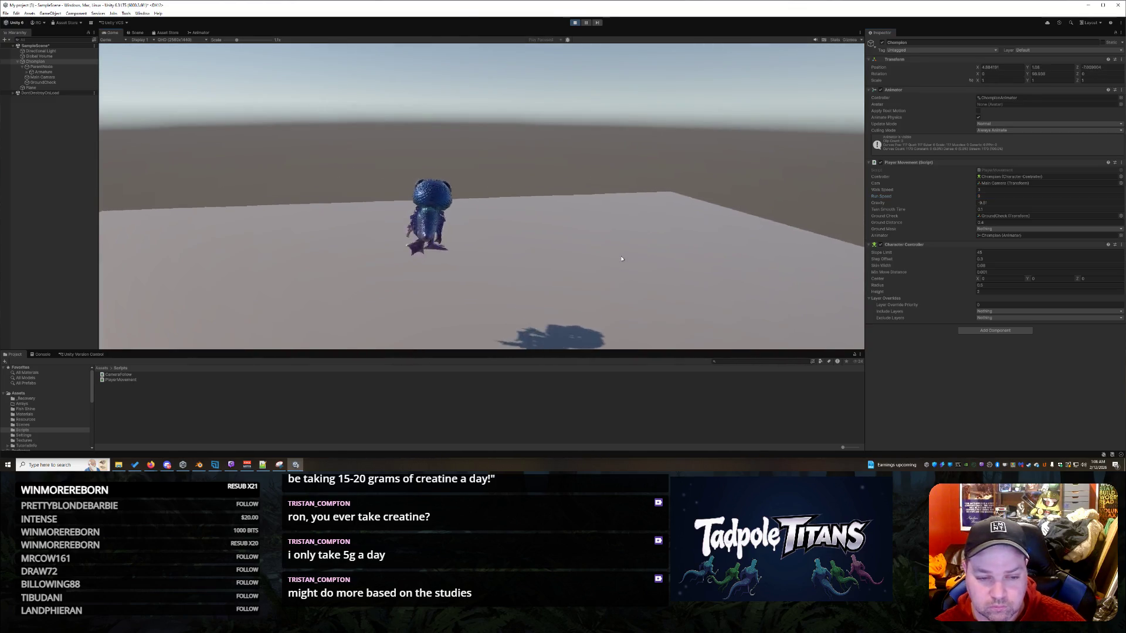
pyautogui.press('w')
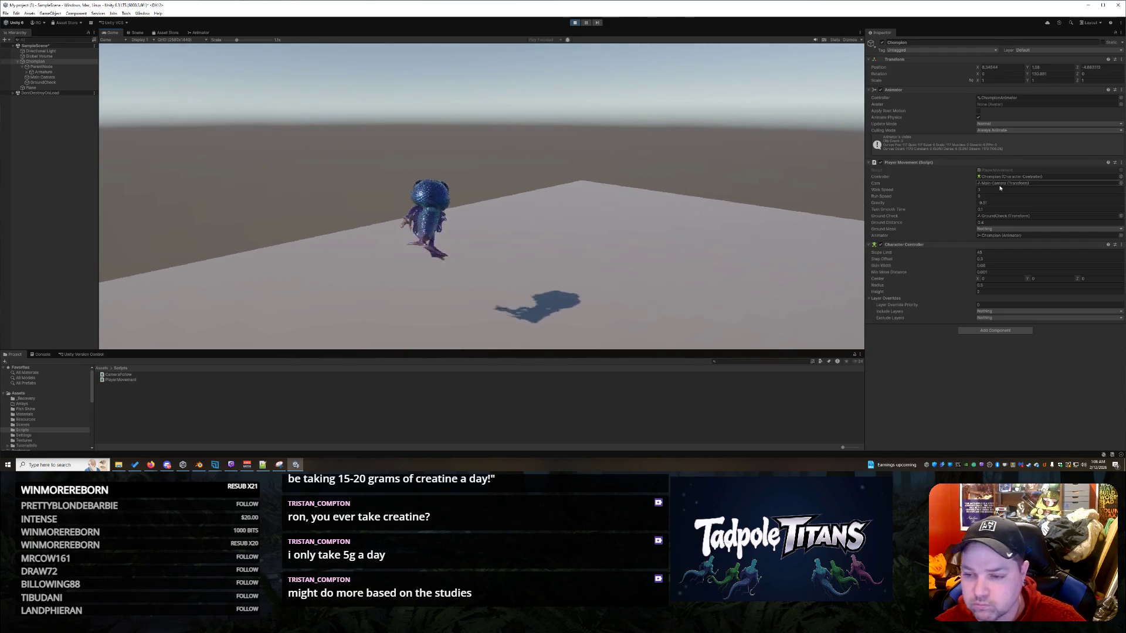
pyautogui.click(997, 196)
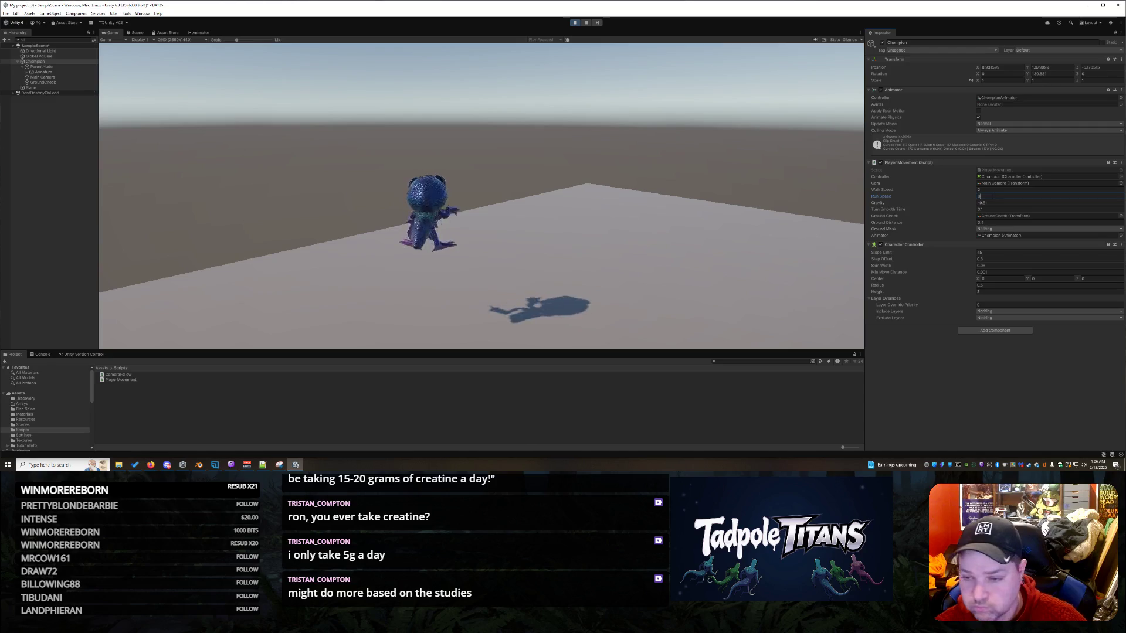
pyautogui.click(575, 23)
# - Set Walk Speed to 2 and Run Speed to 8, then bring up the Animator blend tree
pyautogui.click(991, 202)
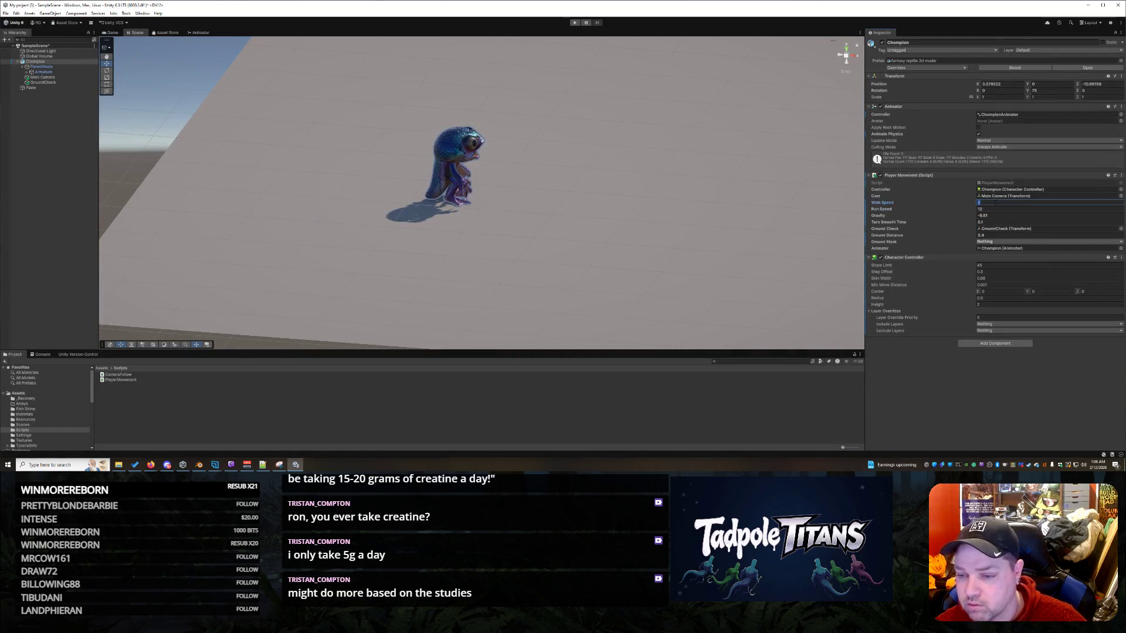
pyautogui.write('2')
pyautogui.press('Tab')
pyautogui.write('8')
pyautogui.press('Return')
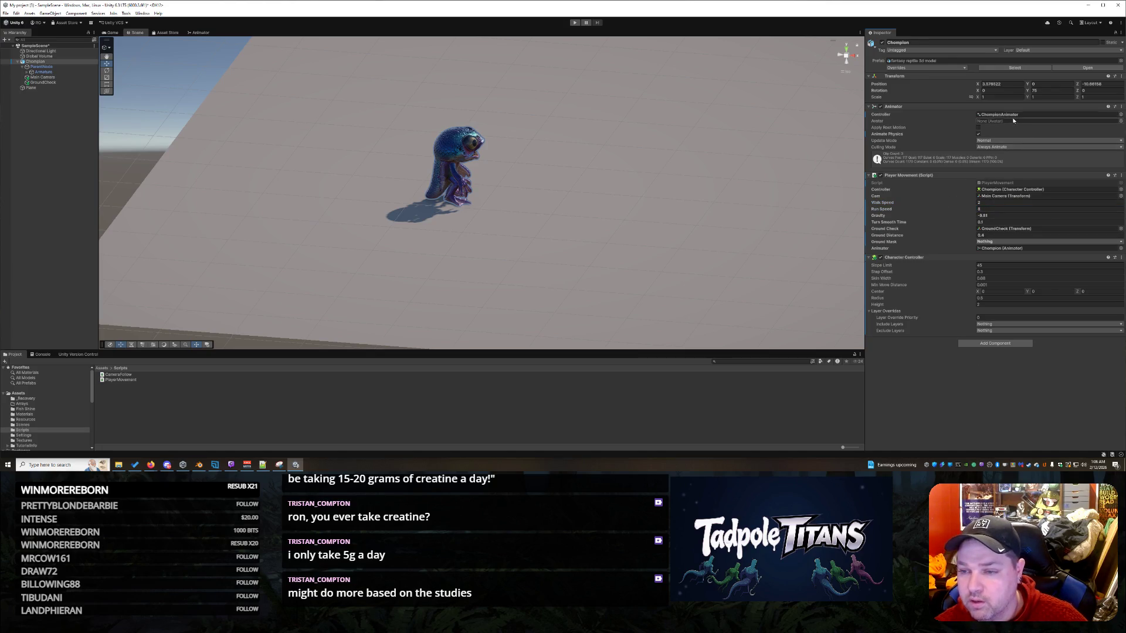
pyautogui.click(200, 33)
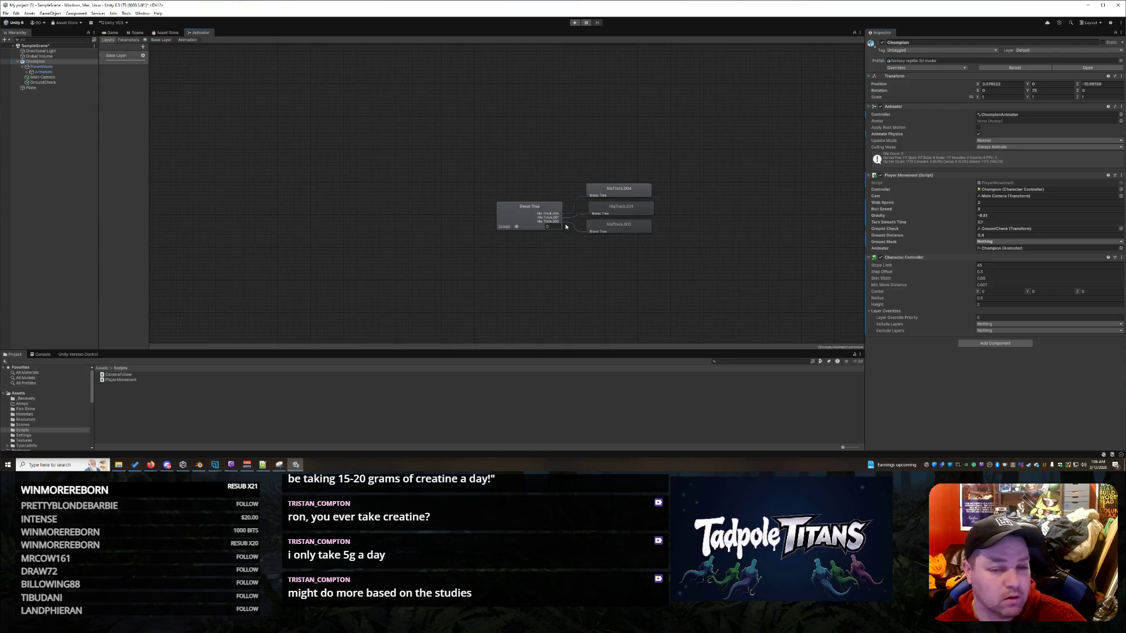
# - Inspect NlaTrack.001 and the Blend Tree, preview the blend, and set the Speed parameter to 1
pyautogui.click(632, 206)
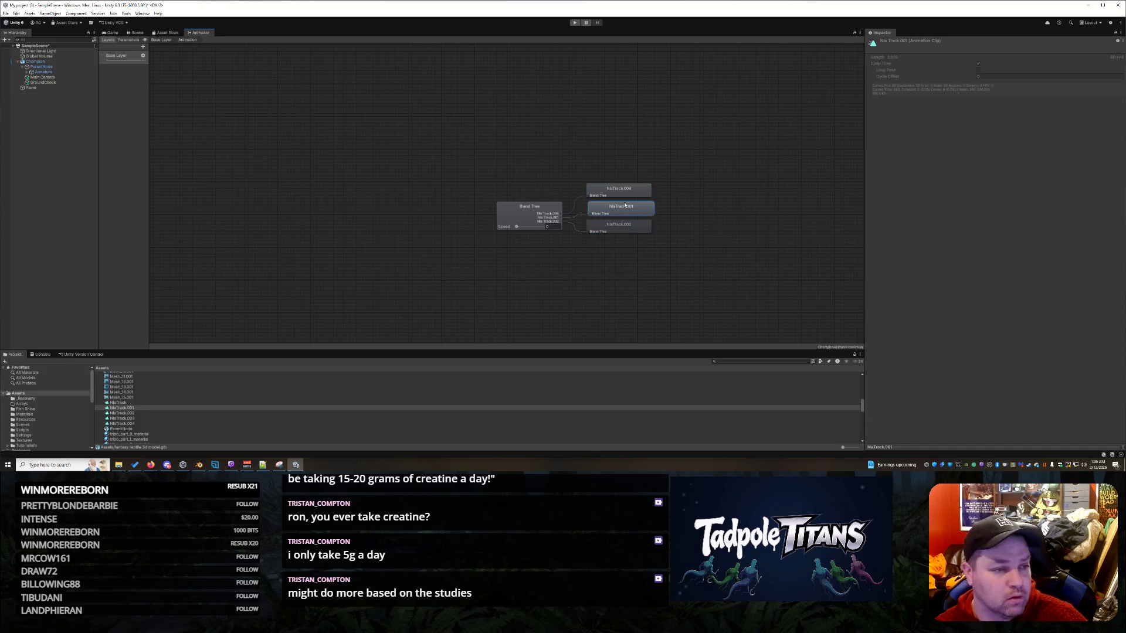
pyautogui.click(546, 212)
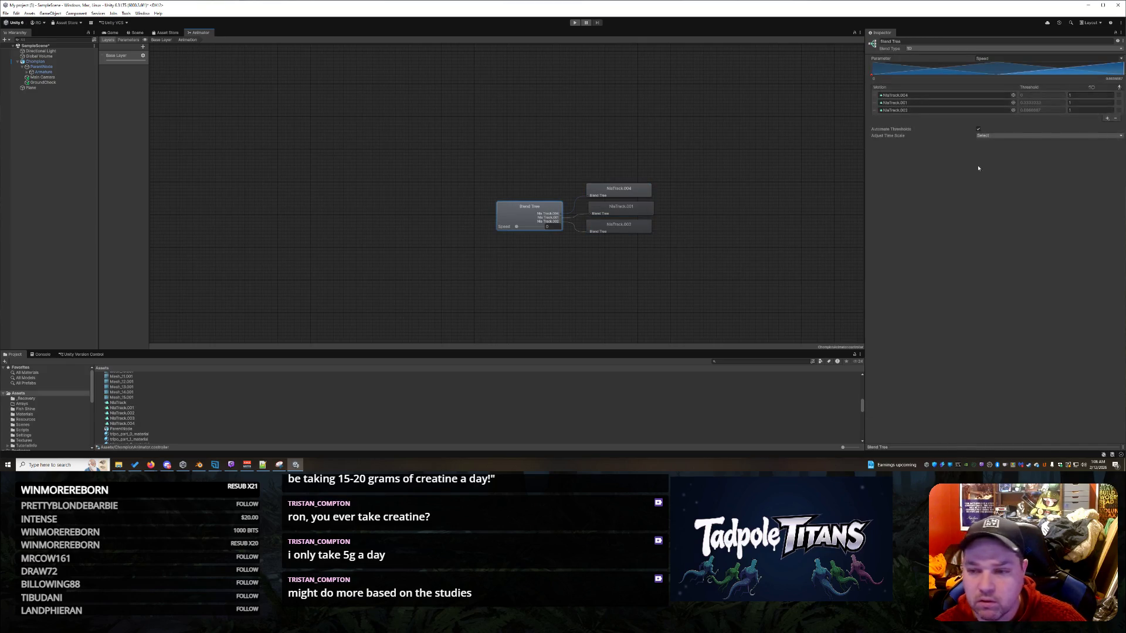
pyautogui.click(1081, 104)
pyautogui.click(1040, 105)
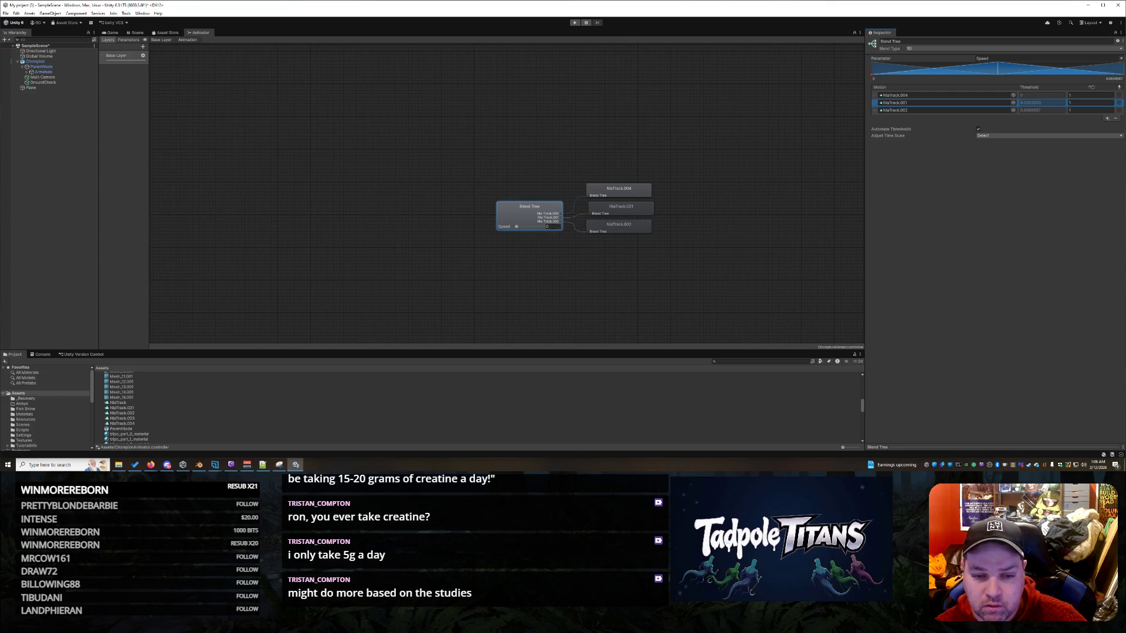
pyautogui.moveTo(537, 229); pyautogui.dragTo(509, 233)
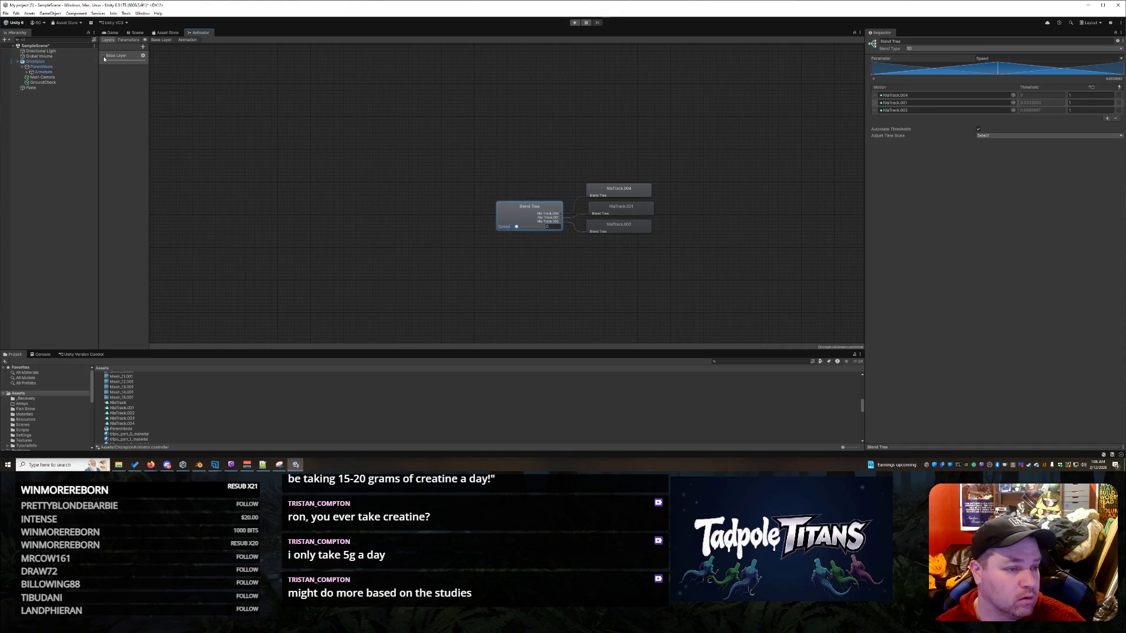
pyautogui.click(135, 63)
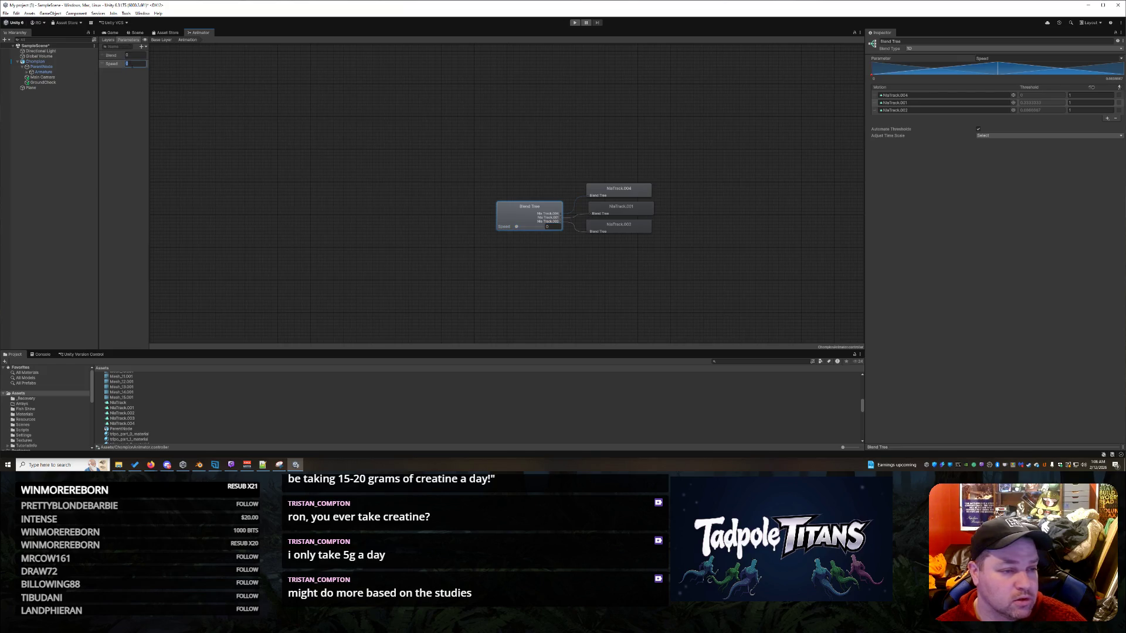
pyautogui.write('15')
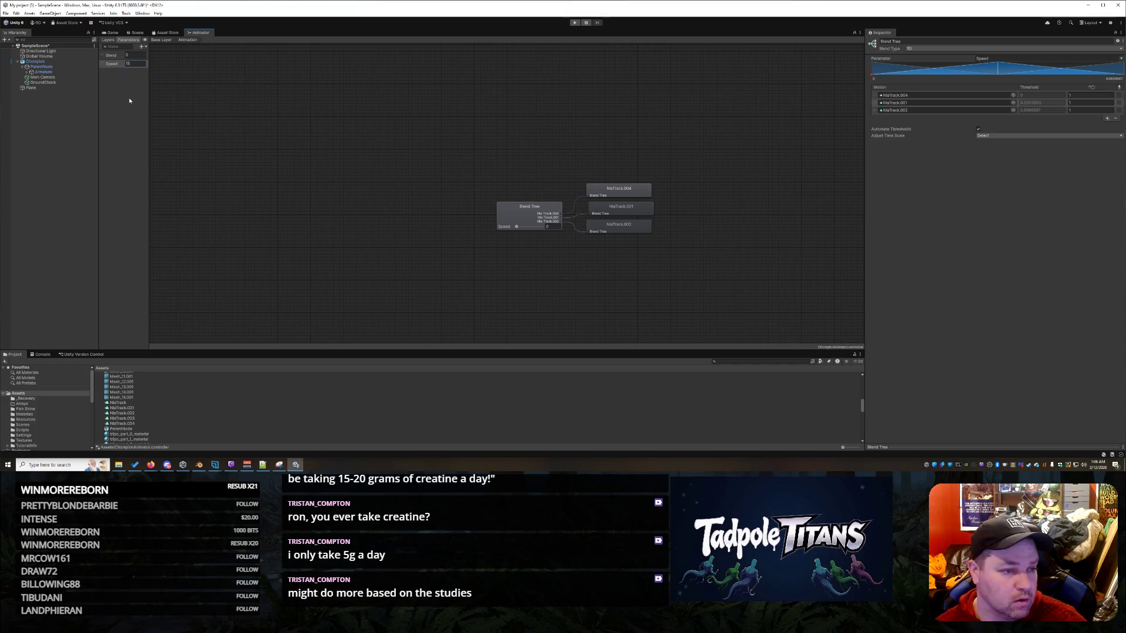
# - Inspect the NlaTrack.004 and NlaTrack.001 clips and preview the blend at a higher Speed
pyautogui.click(528, 215)
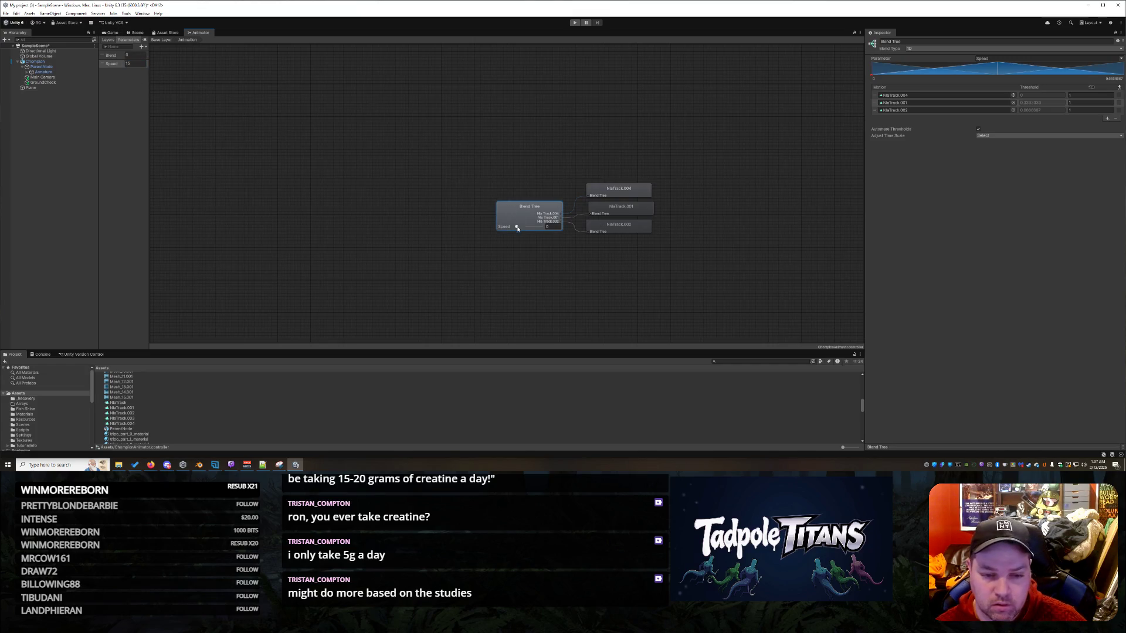
pyautogui.click(621, 193)
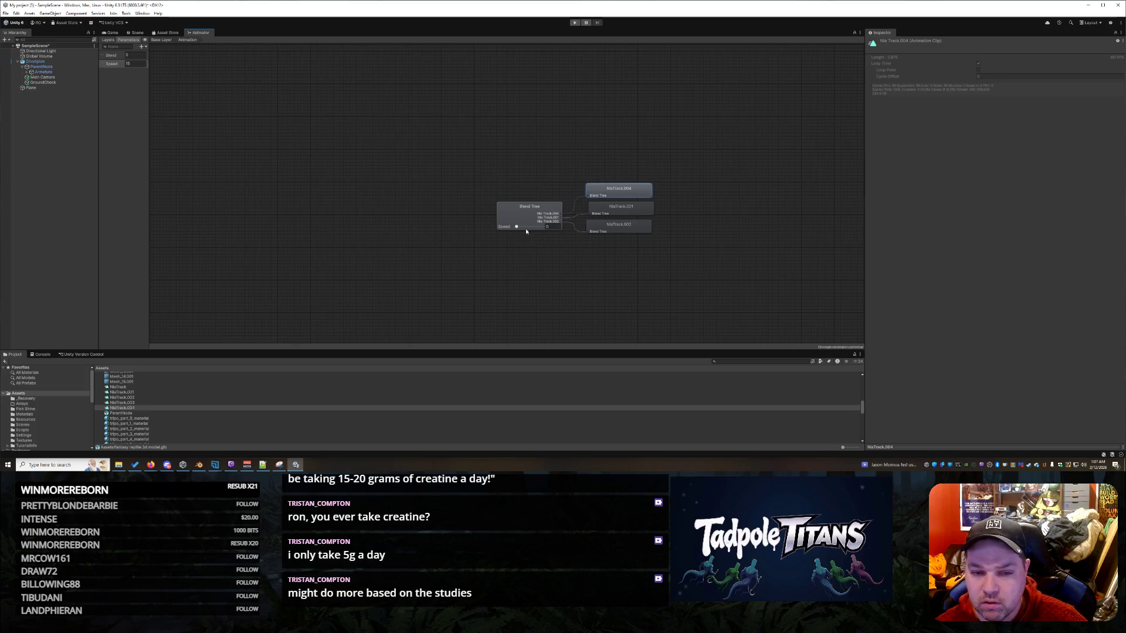
pyautogui.click(612, 213)
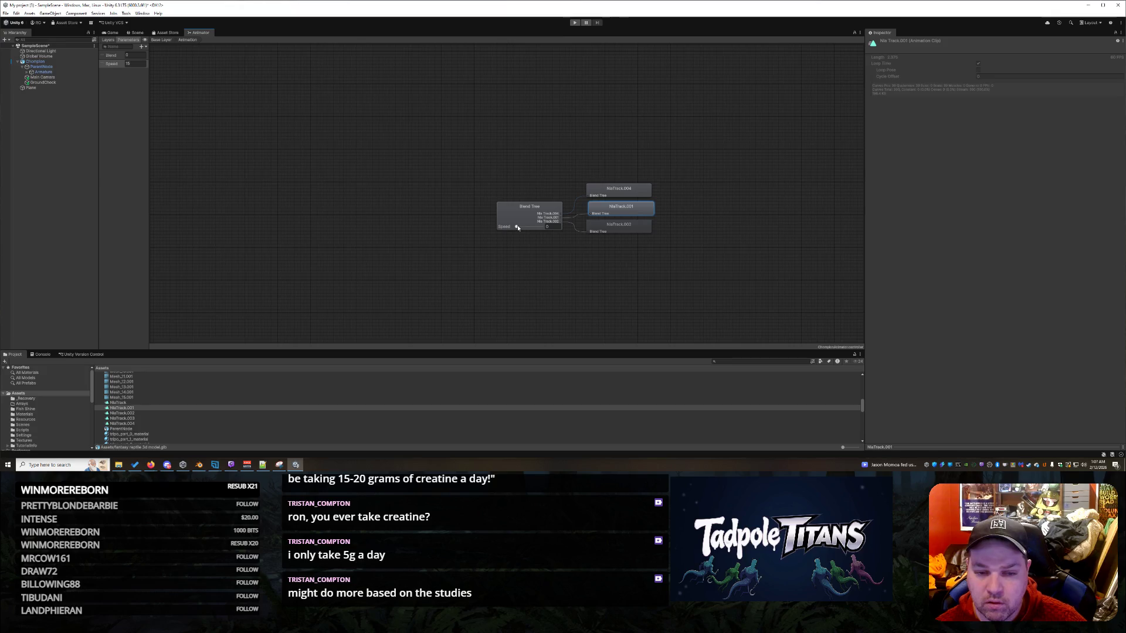
pyautogui.moveTo(518, 228)
pyautogui.mouseDown()
pyautogui.moveTo(531, 229)
pyautogui.moveTo(514, 229)
pyautogui.mouseUp()
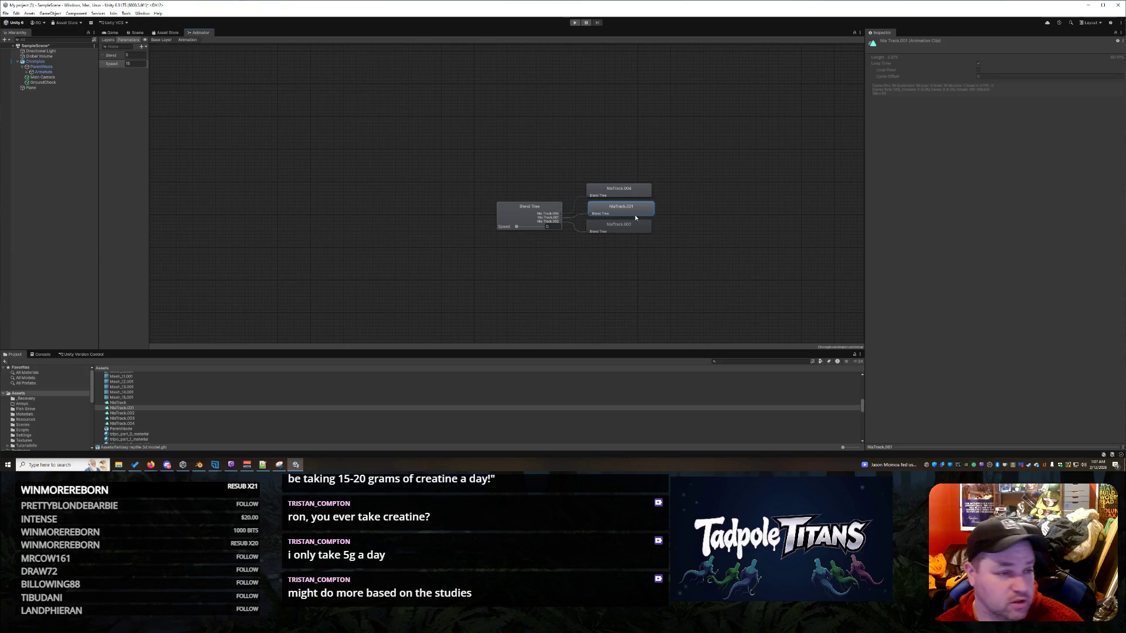
pyautogui.click(134, 64)
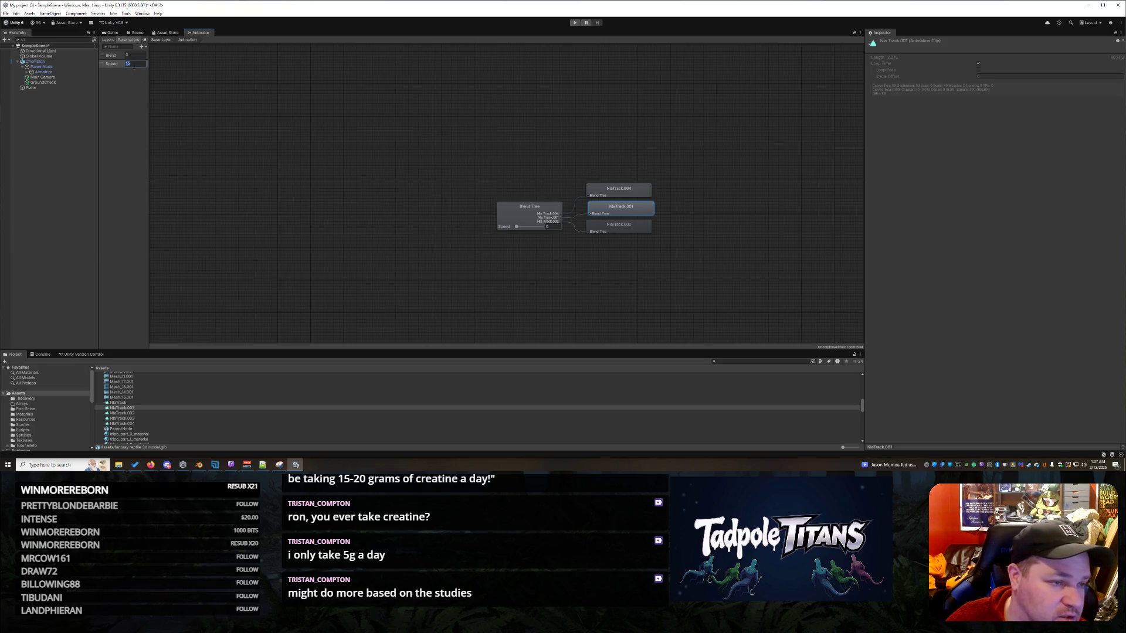
pyautogui.click(128, 174)
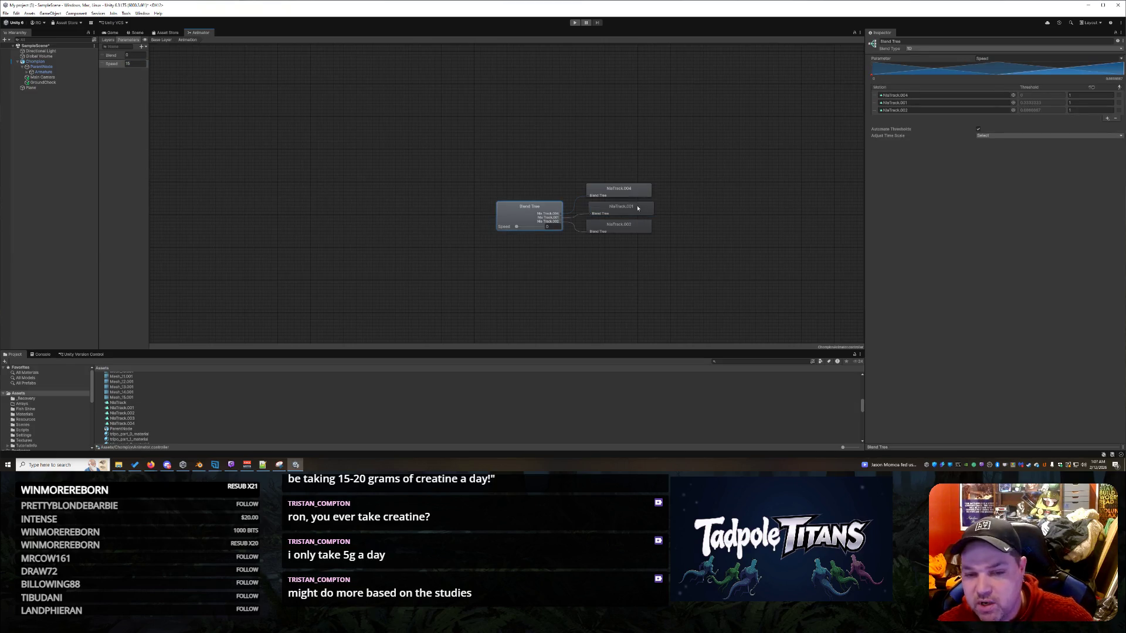
# - Turn off Automate Thresholds and set the motions' speed multipliers to 15
pyautogui.click(1031, 104)
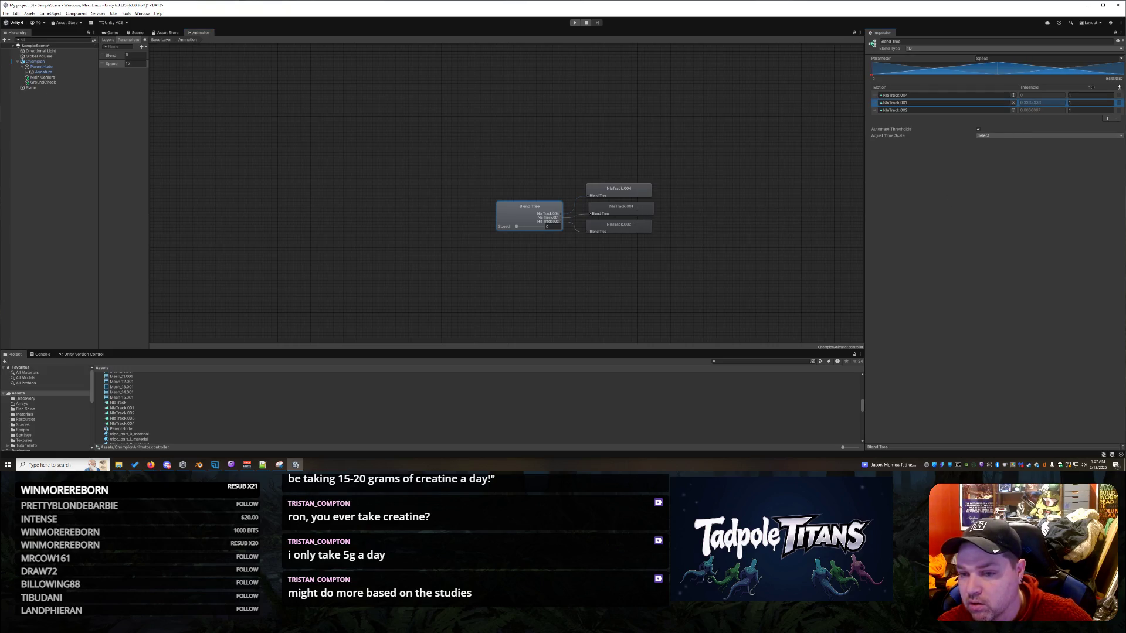
pyautogui.click(978, 130)
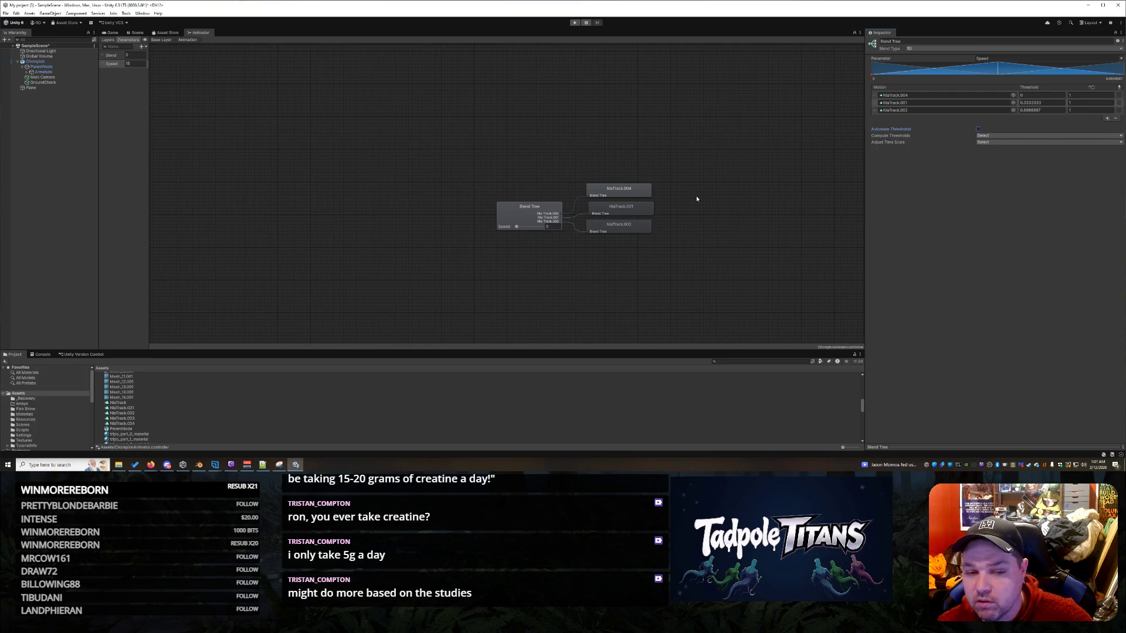
pyautogui.click(1055, 104)
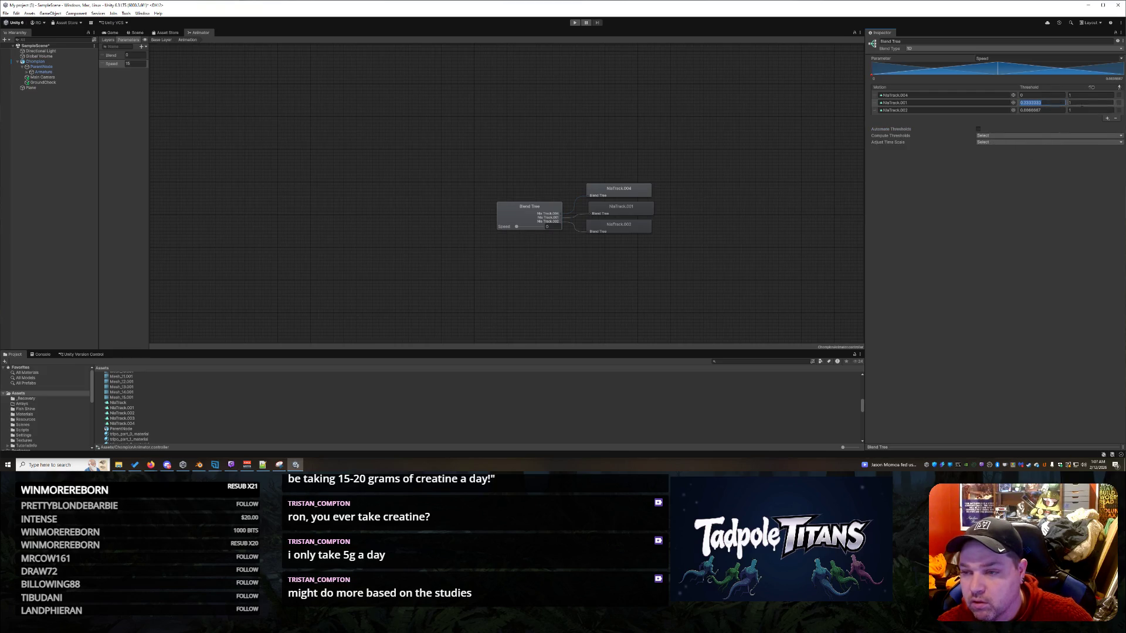
pyautogui.click(1080, 110)
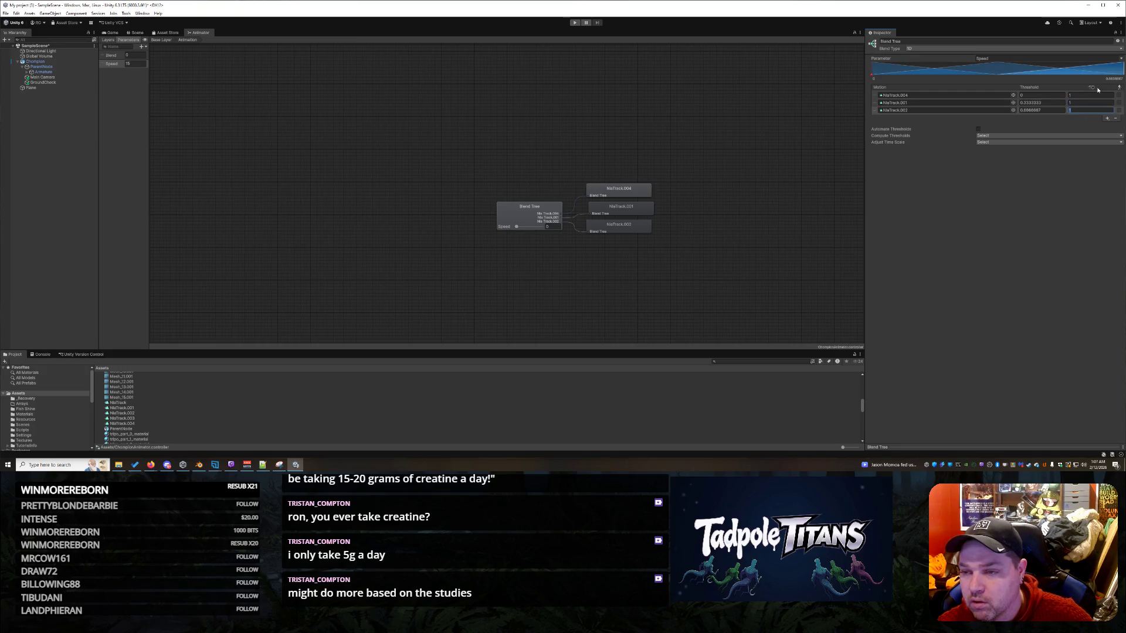
pyautogui.write('15')
pyautogui.click(1082, 102)
pyautogui.write('5')
pyautogui.click(1054, 103)
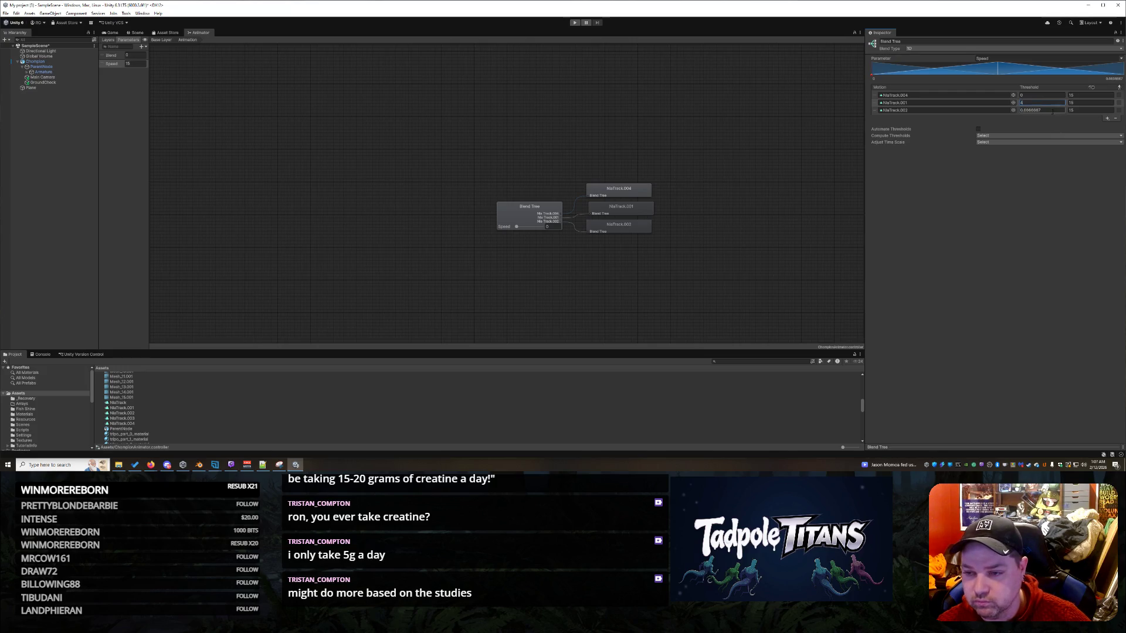
# - Enter custom thresholds: 5 for NlaTrack.001 and 2 for NlaTrack.002
pyautogui.click(1049, 110)
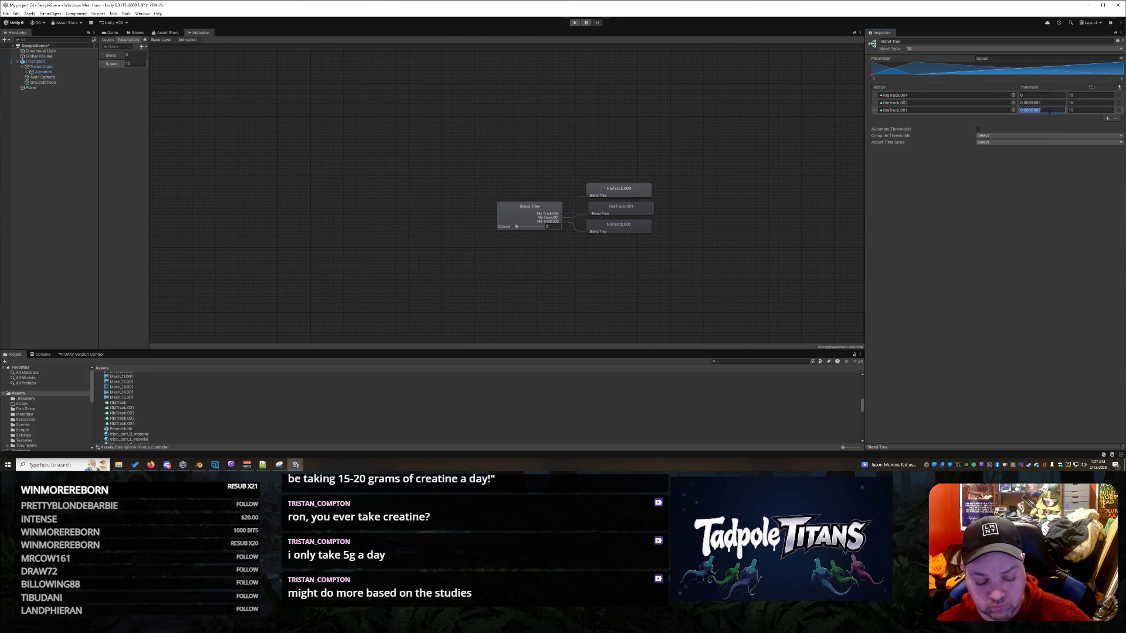
pyautogui.click(1047, 104)
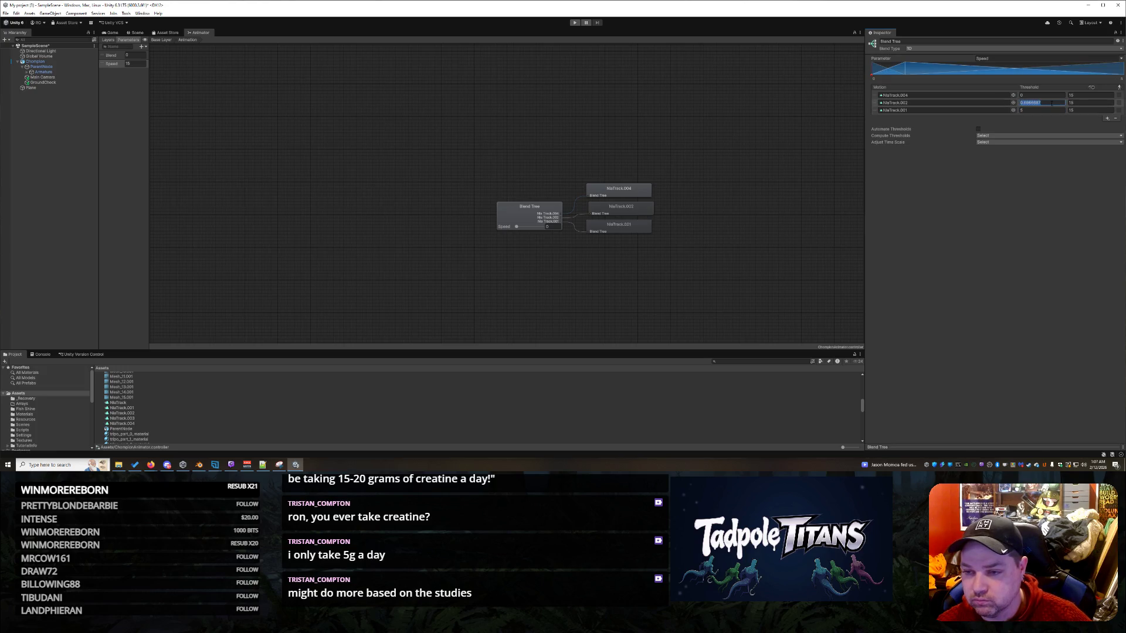
pyautogui.write('1')
pyautogui.press('Return')
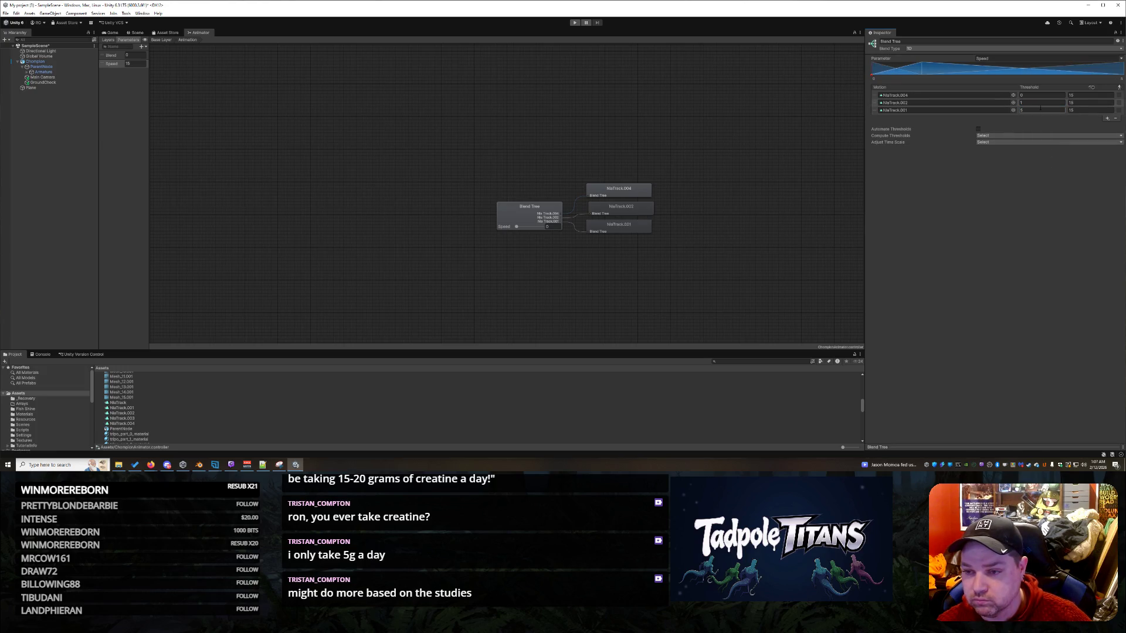
pyautogui.press('Return')
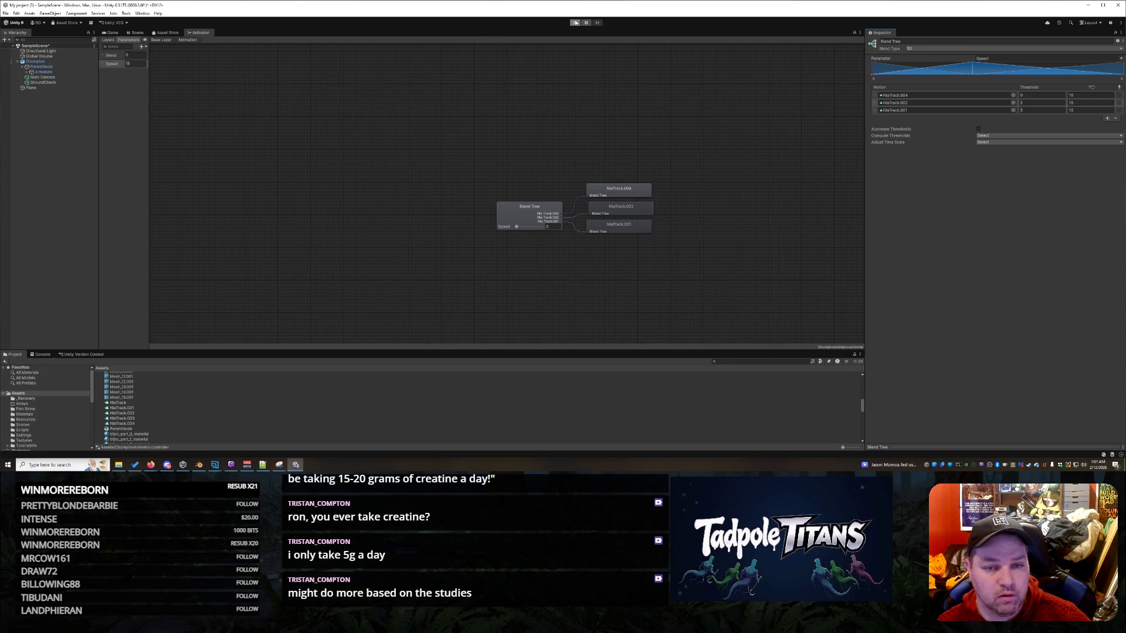
# - Playtest the purple creature, then stop the game
pyautogui.click(576, 22)
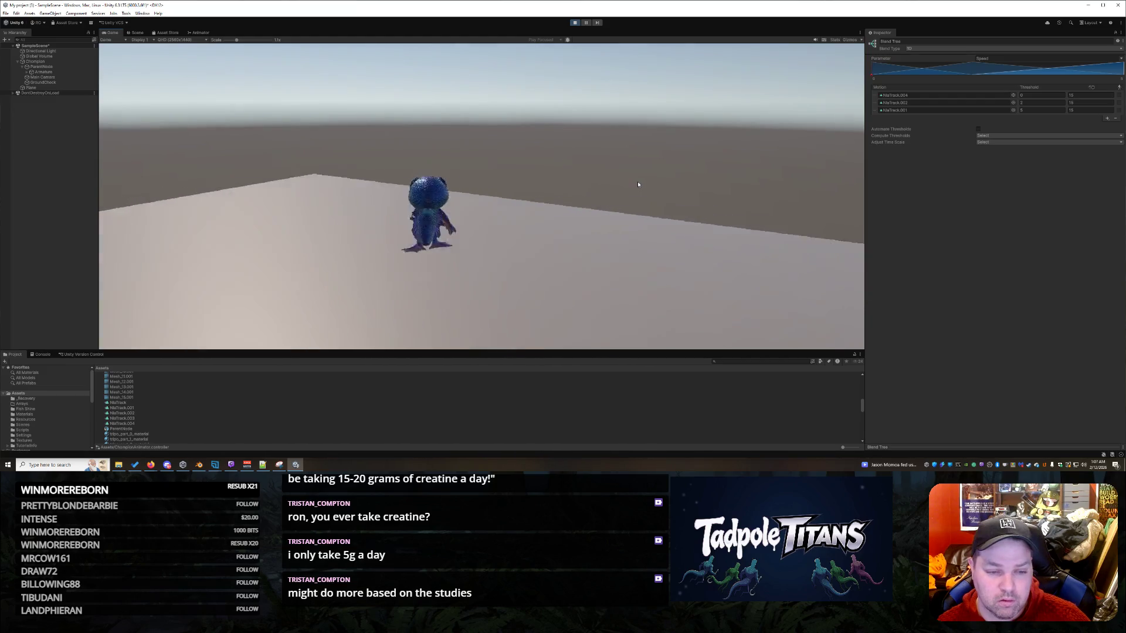
pyautogui.moveTo(1082, 93); pyautogui.dragTo(1056, 94)
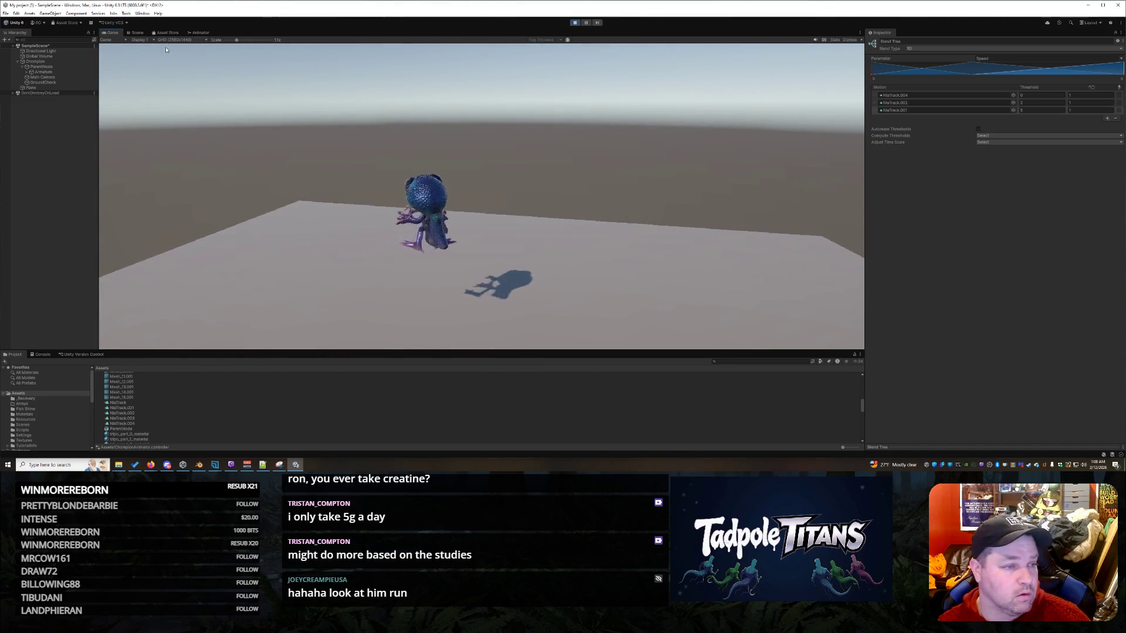
pyautogui.click(577, 22)
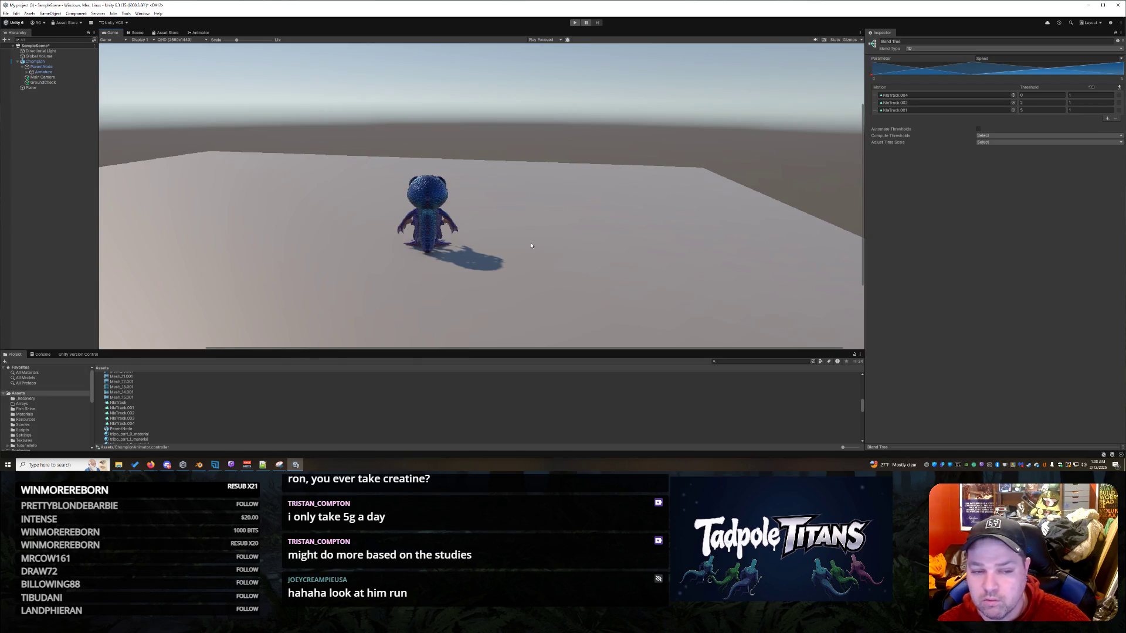
# - Change NlaTrack.002's threshold to 1, leaving threshold computation unchanged
pyautogui.click(1042, 104)
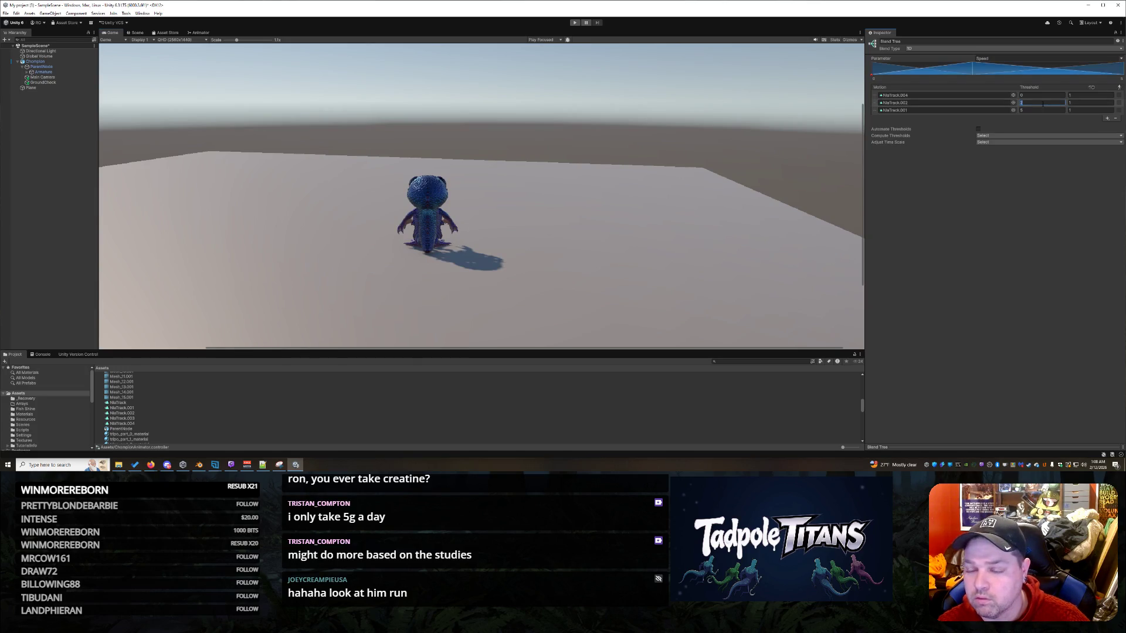
pyautogui.click(1032, 110)
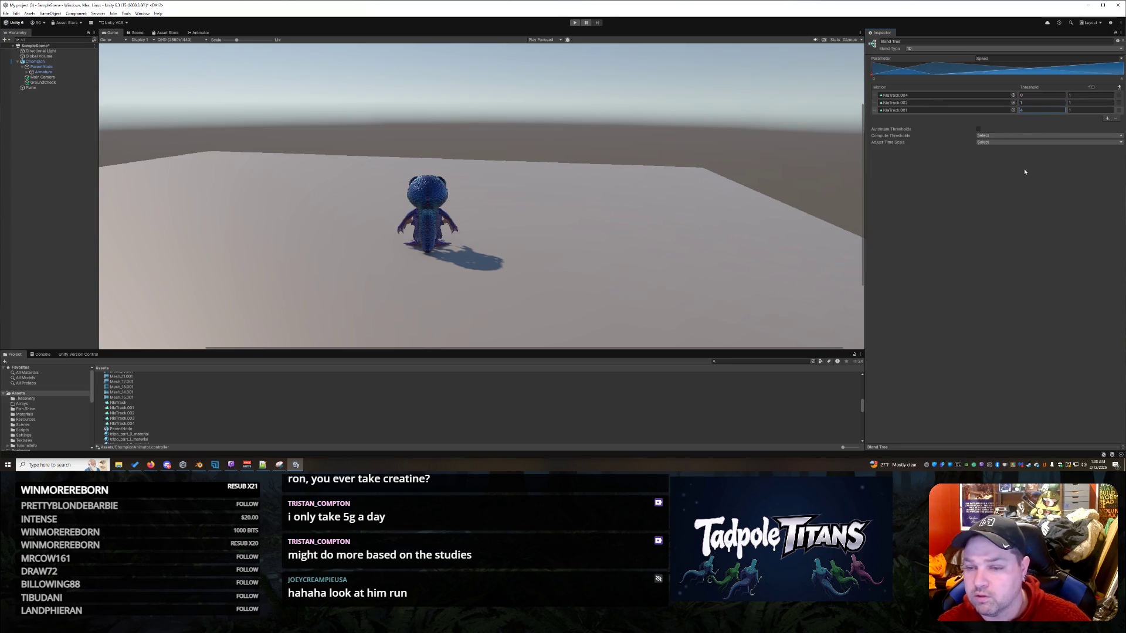
pyautogui.click(989, 136)
pyautogui.click(939, 180)
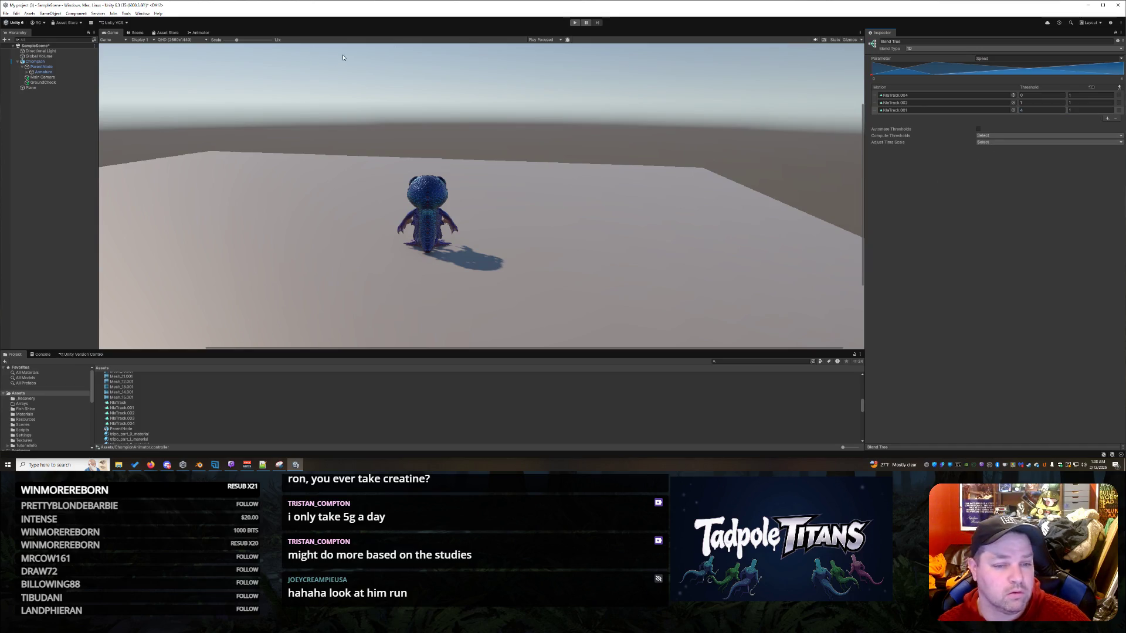
# - Apply Homogeneous Speed time scaling, set Chompion's Walk Speed to 1, and start Play mode
pyautogui.click(985, 143)
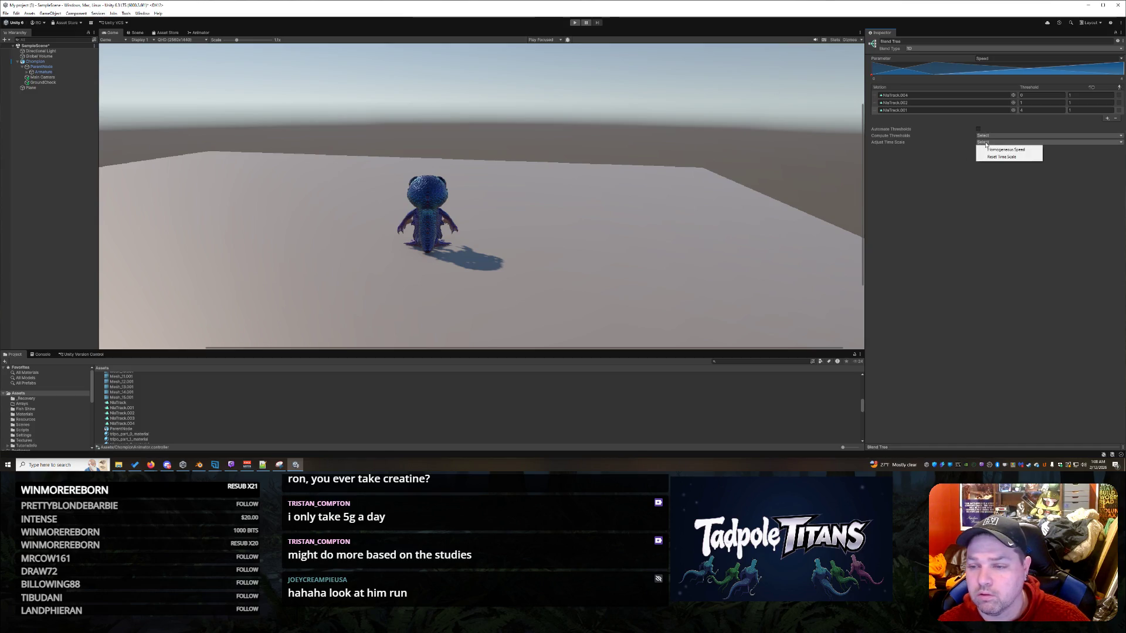
pyautogui.click(1000, 149)
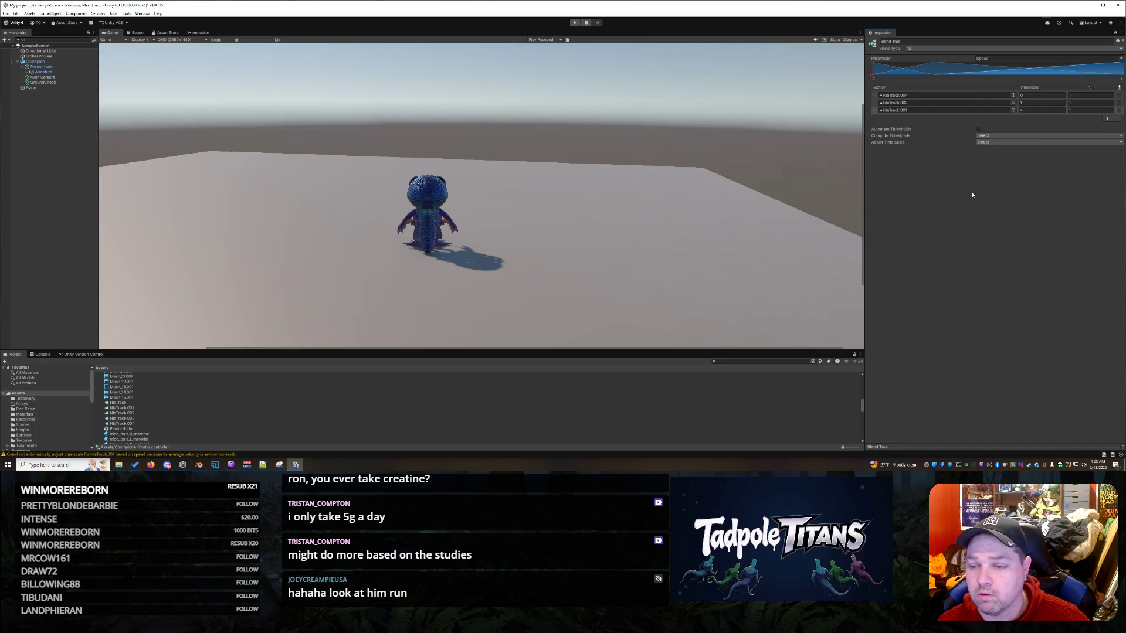
pyautogui.click(50, 66)
pyautogui.click(48, 62)
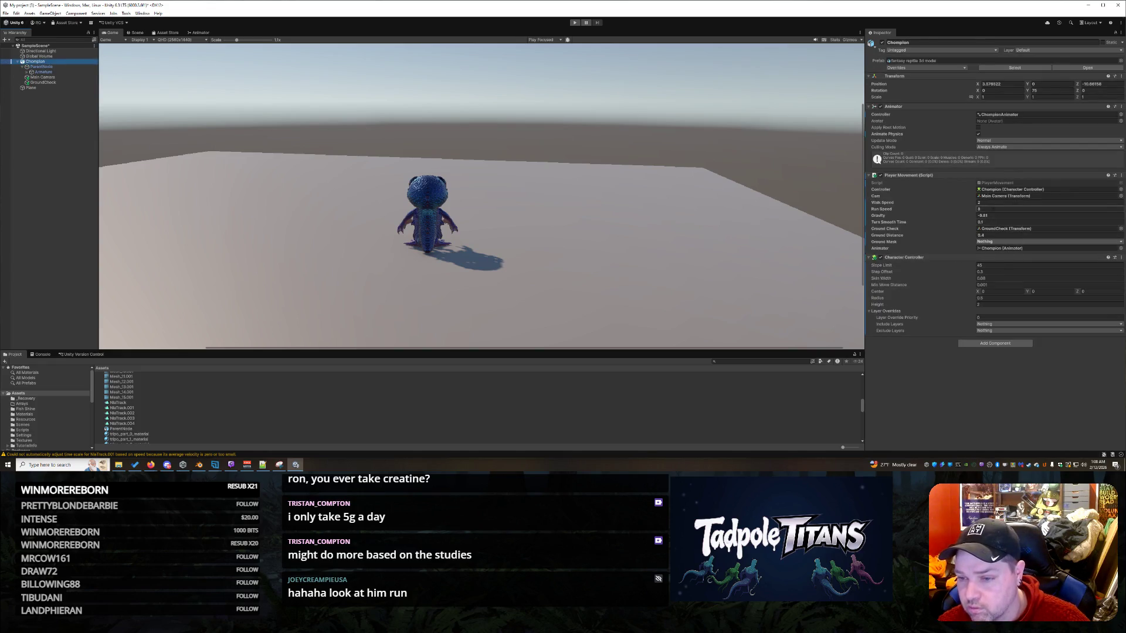
pyautogui.write('1')
pyautogui.click(995, 209)
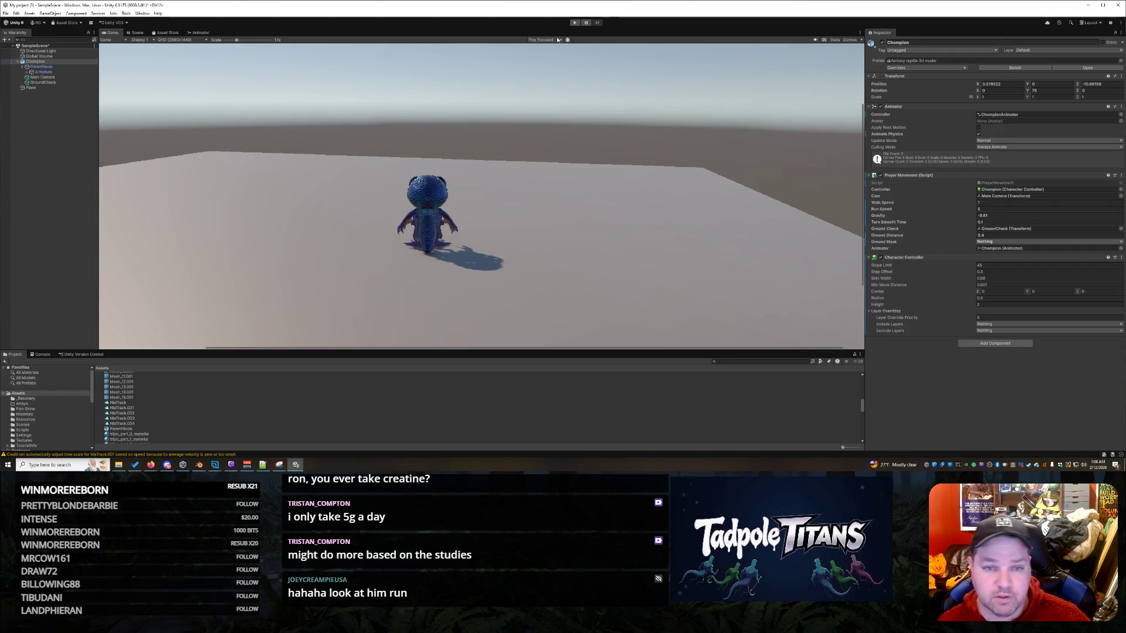
pyautogui.click(575, 23)
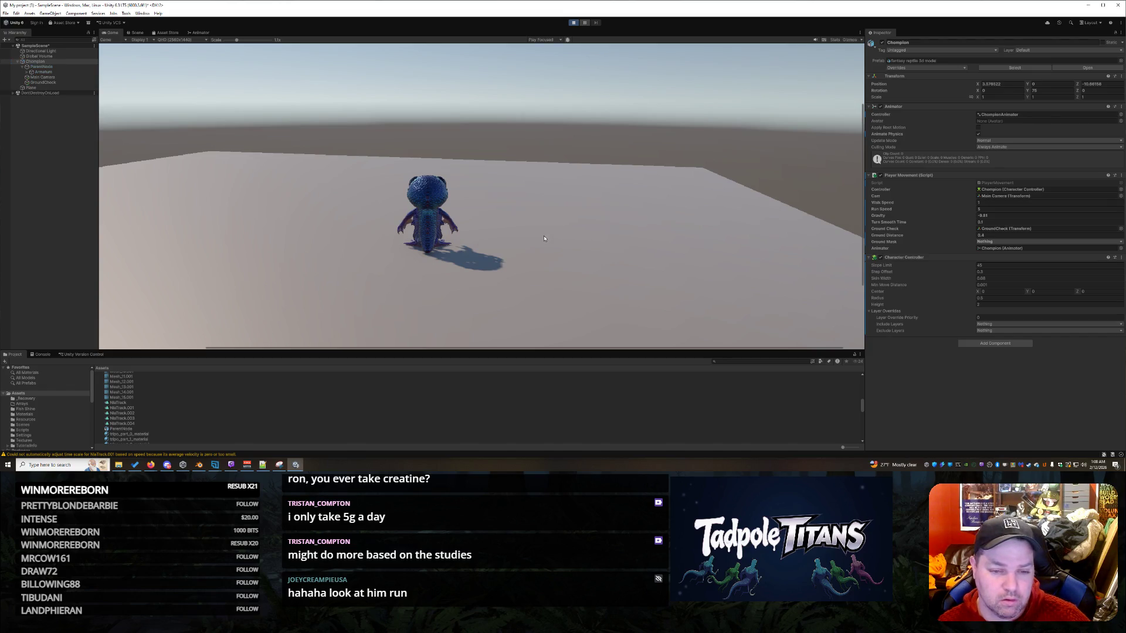
# - Walk and steer Chompion around the plane with W, then stop the playtest
pyautogui.press('w')
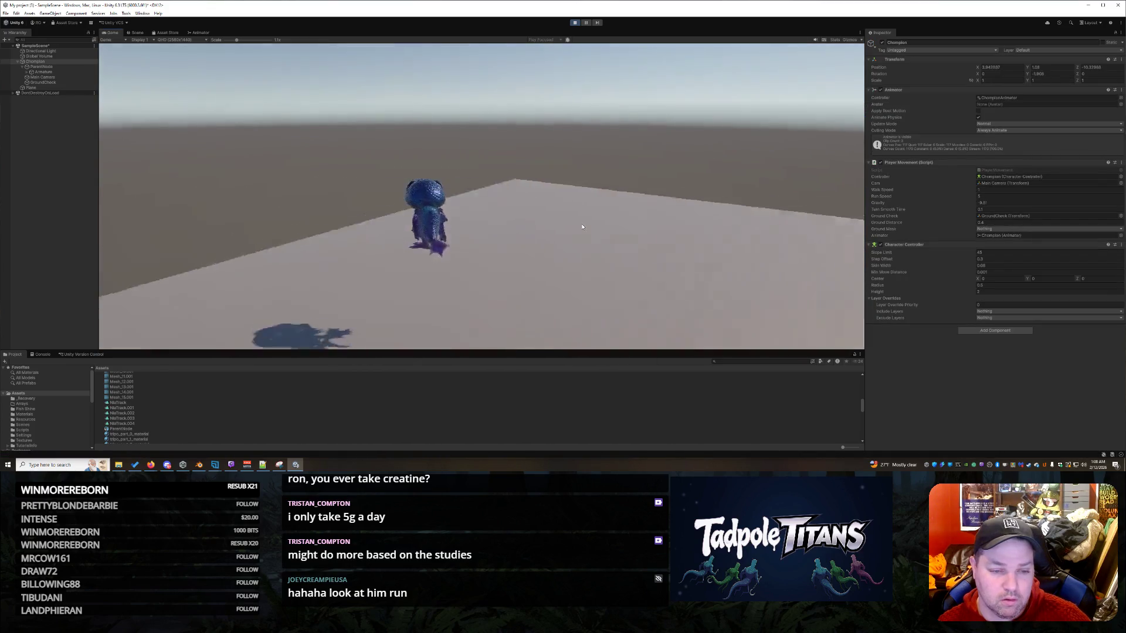
pyautogui.press('w')
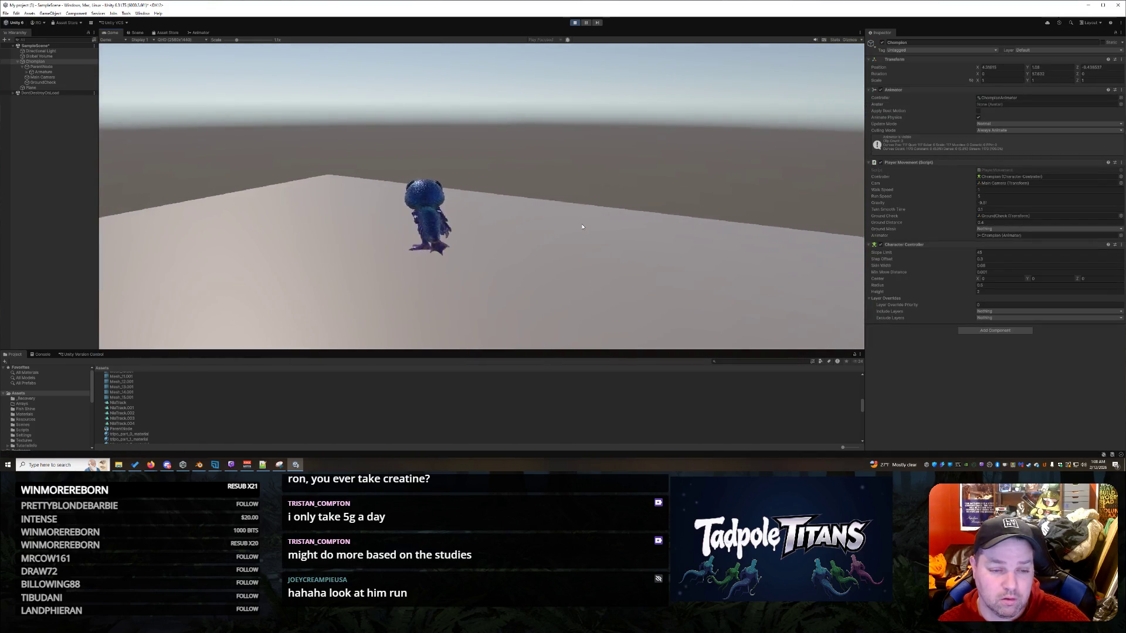
pyautogui.press('w')
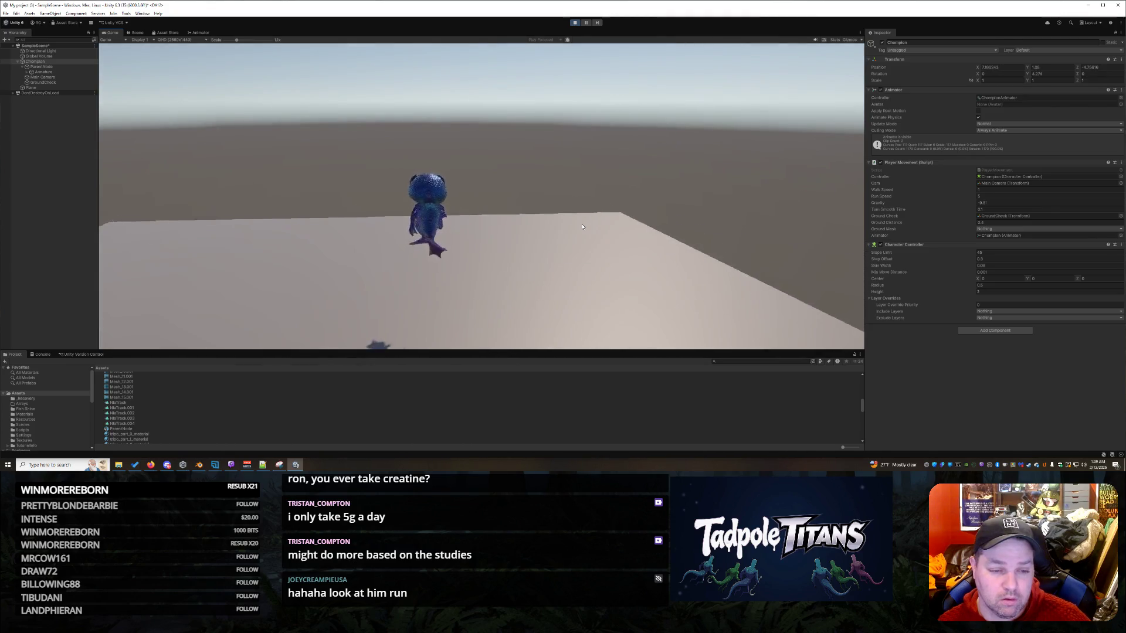
pyautogui.press('w')
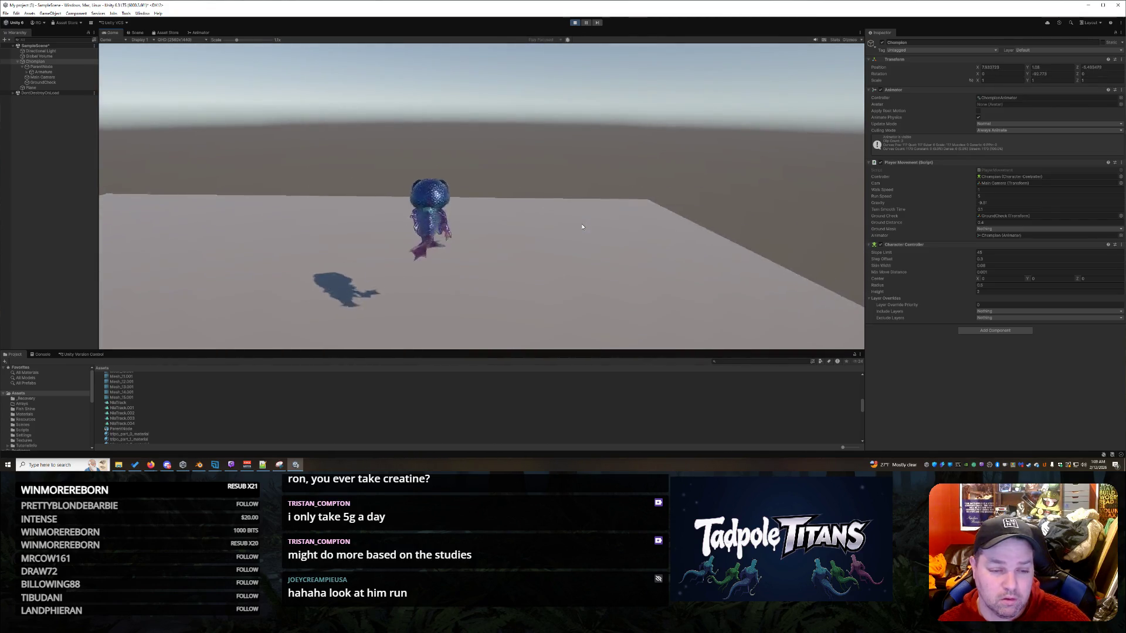
pyautogui.press('w')
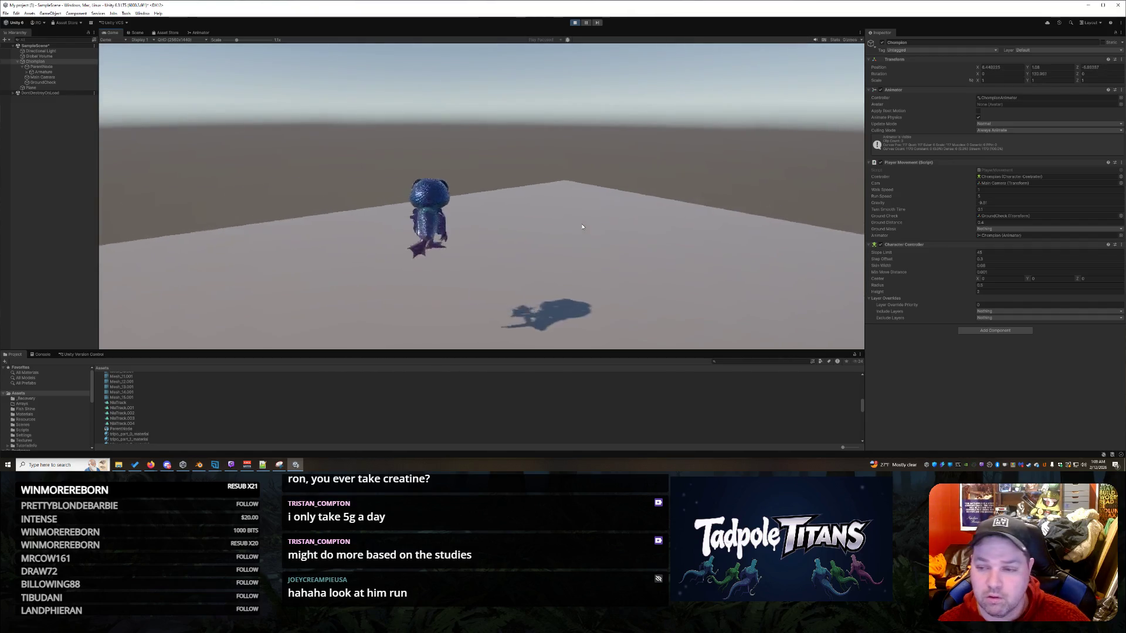
pyautogui.press('w')
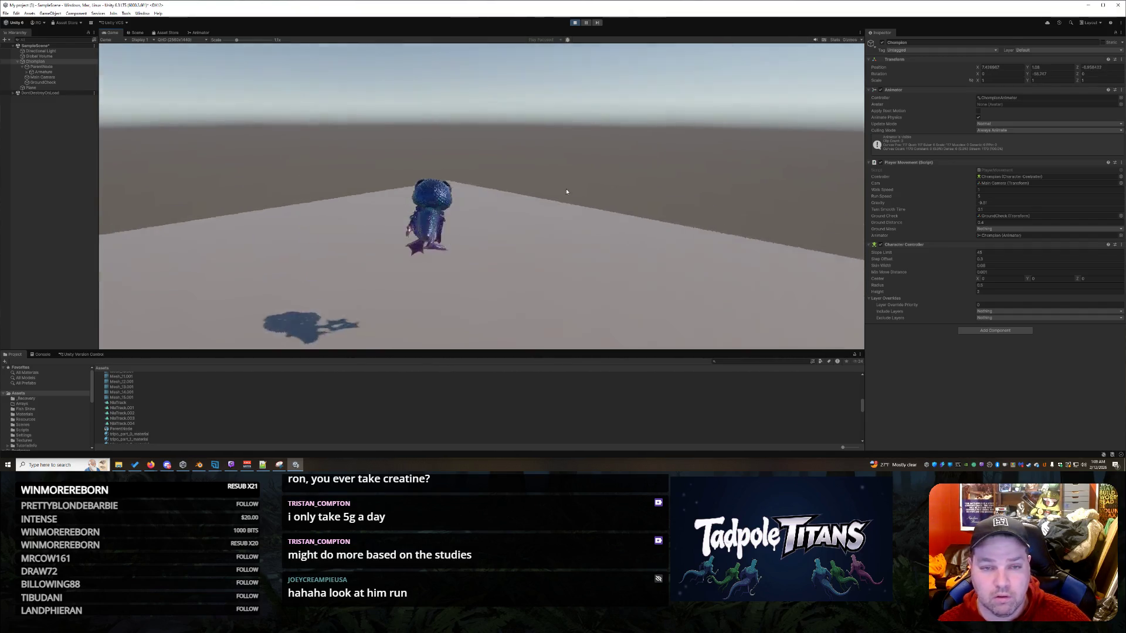
pyautogui.press('w')
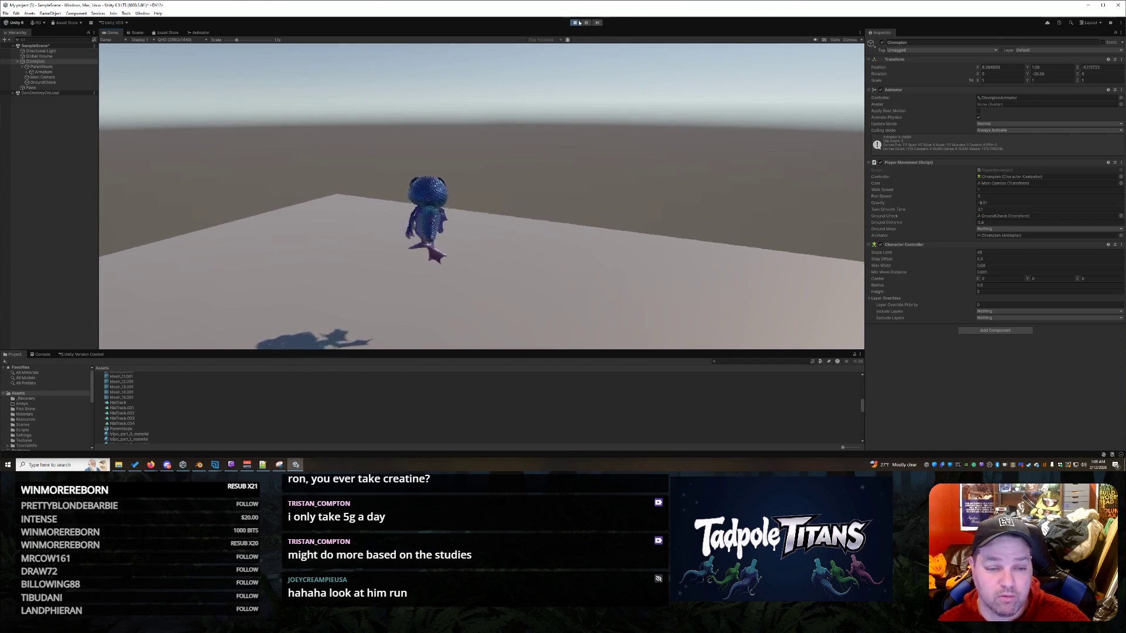
pyautogui.click(575, 23)
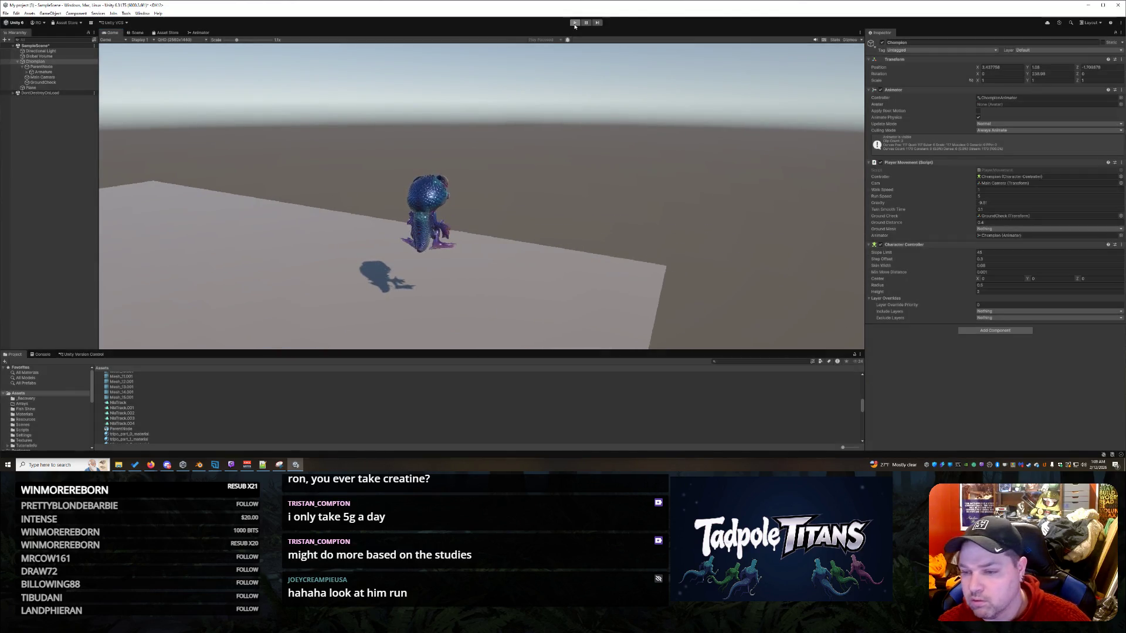
# - Confirm Walk Speed 1, set NlaTrack.002's blend-tree threshold to 5, and start a playtest
pyautogui.click(993, 207)
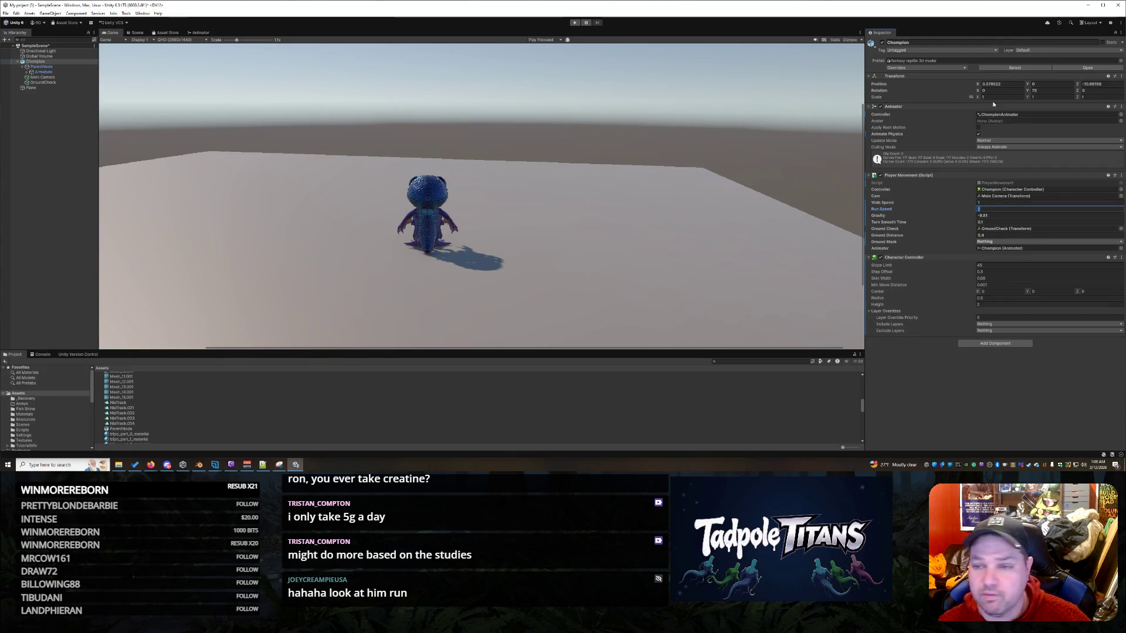
pyautogui.click(217, 33)
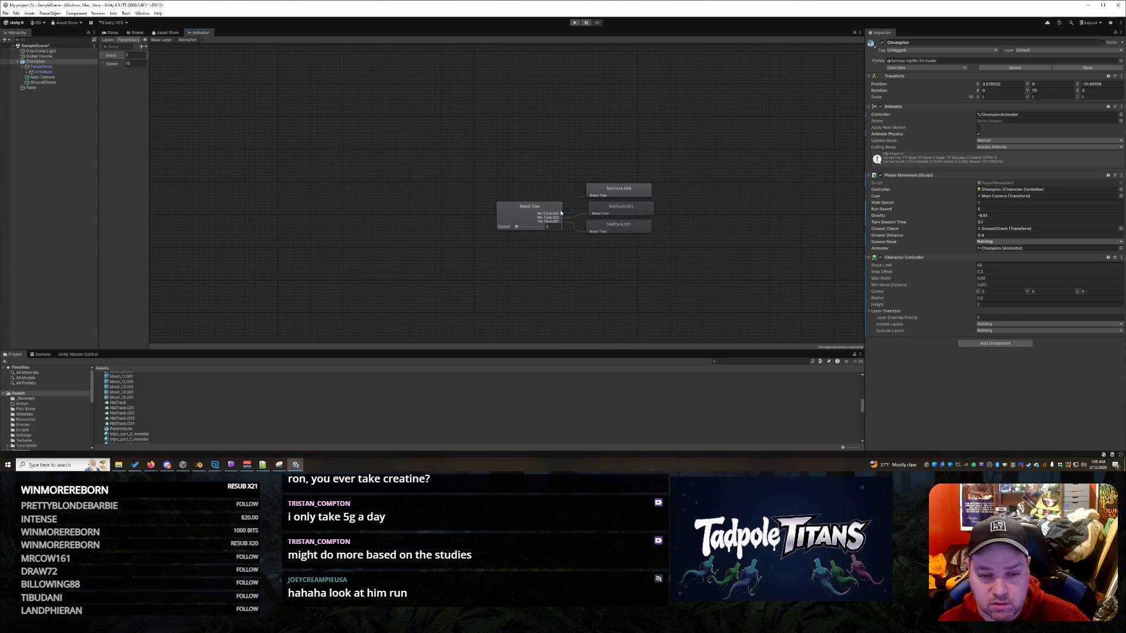
pyautogui.click(638, 209)
pyautogui.click(505, 210)
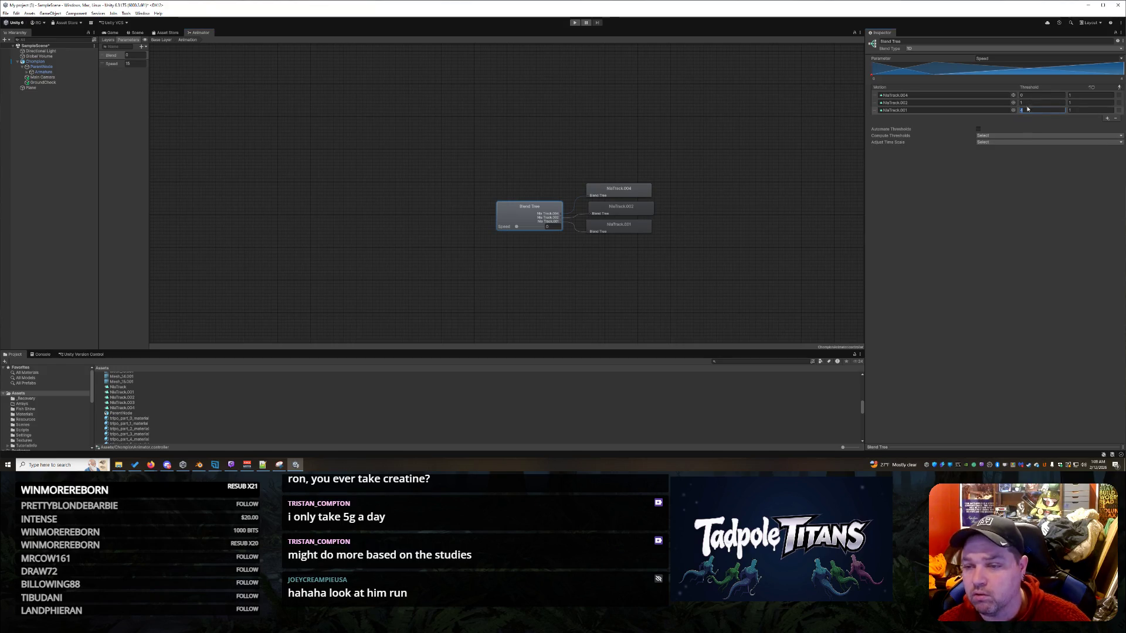
pyautogui.write('5')
pyautogui.press('Return')
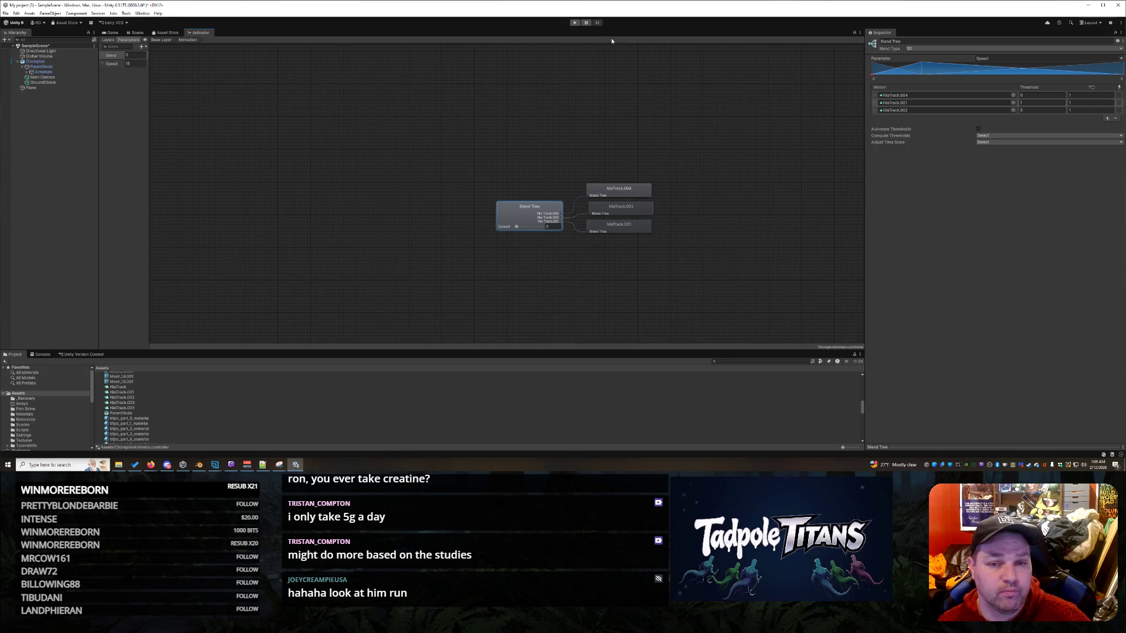
pyautogui.click(575, 23)
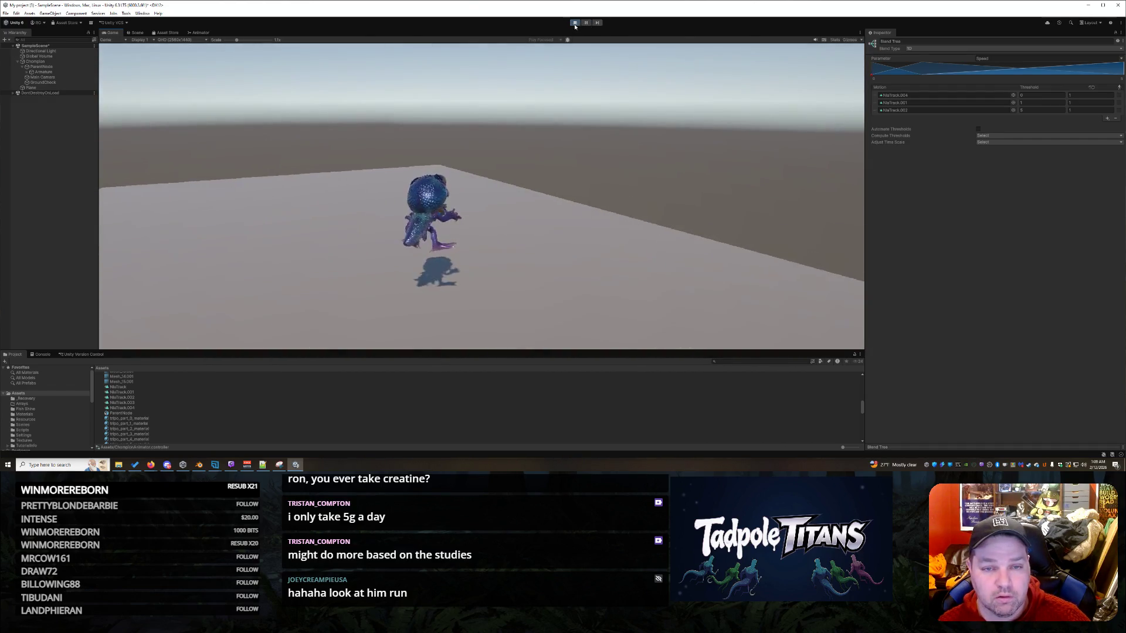
# - Stop, revise the NlaTrack.002 threshold, and playtest jumping and running forward
pyautogui.hotkey('ctrl', 'p')
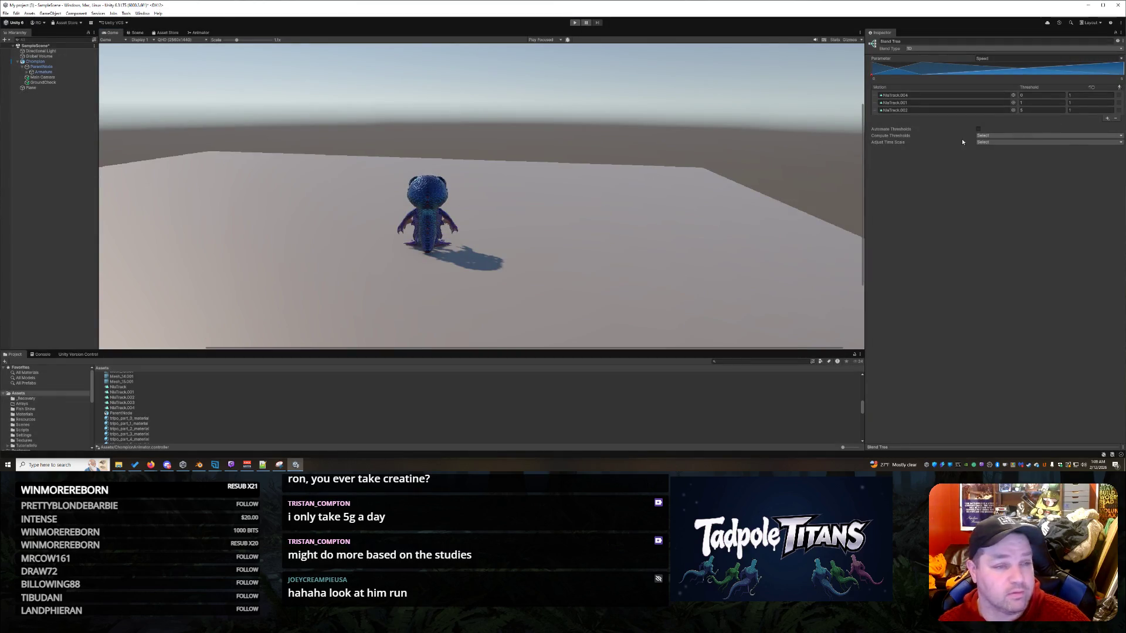
pyautogui.click(1036, 111)
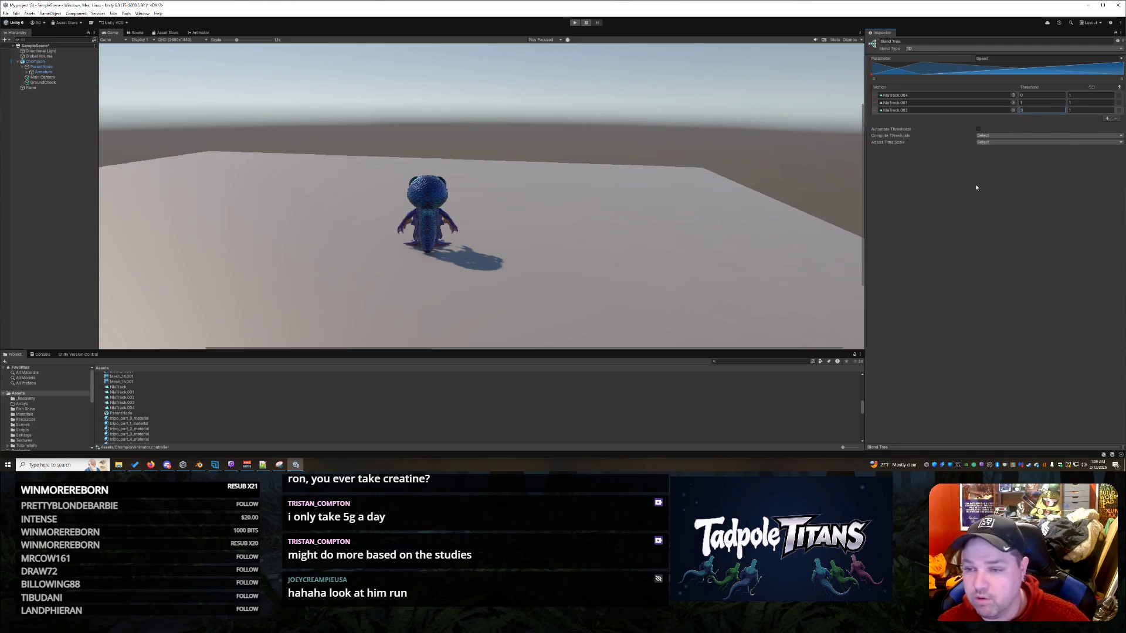
pyautogui.click(575, 22)
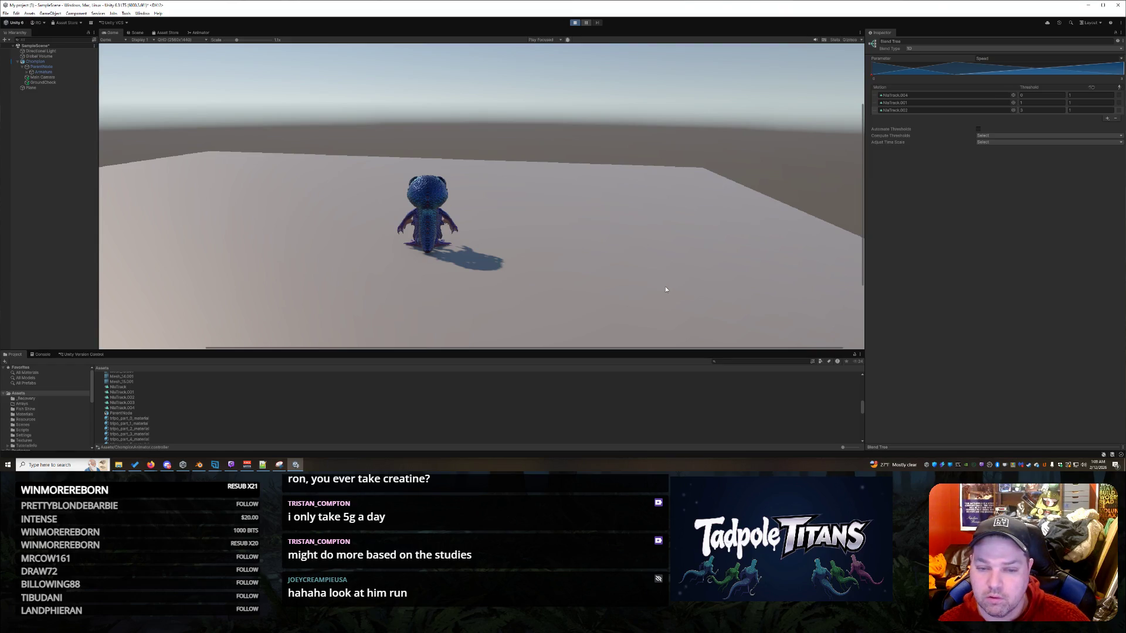
pyautogui.press('space')
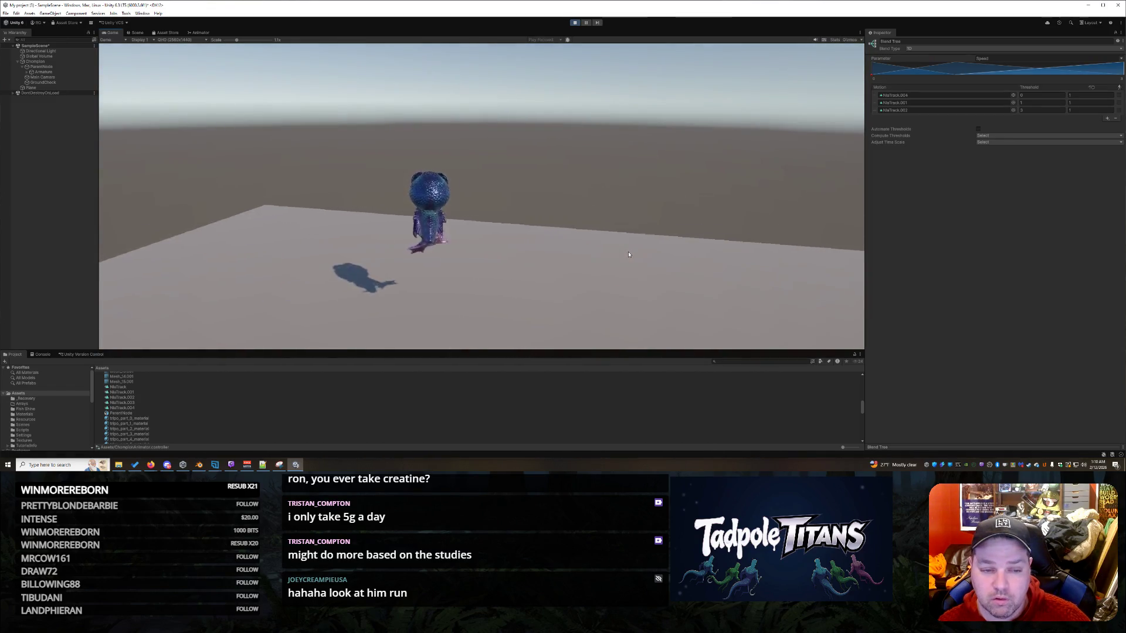
pyautogui.press('w')
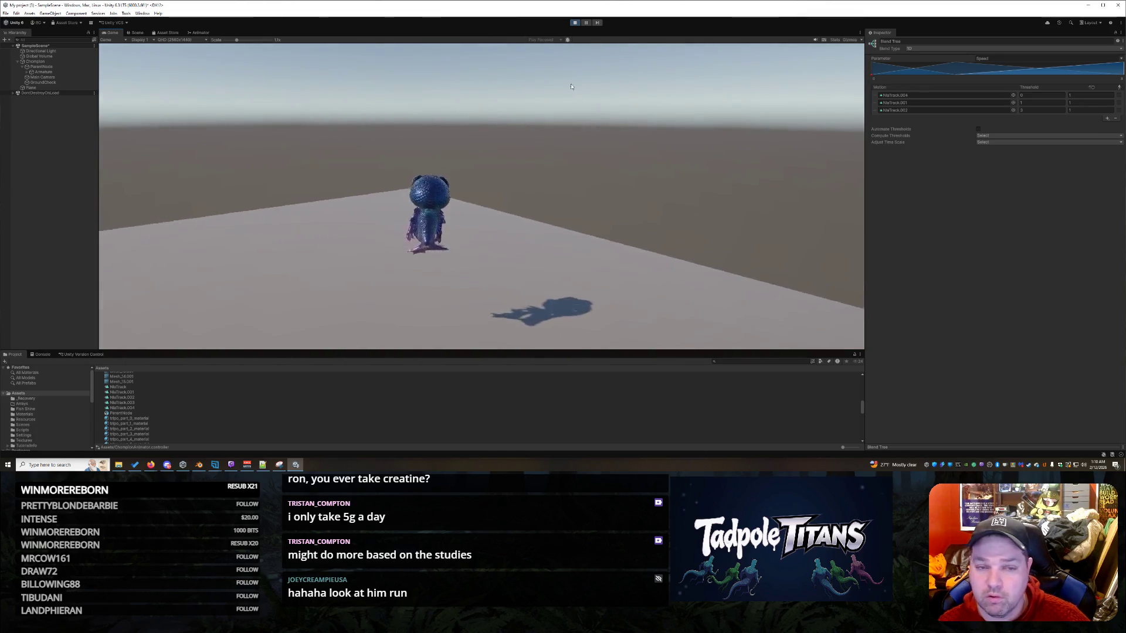
pyautogui.click(575, 23)
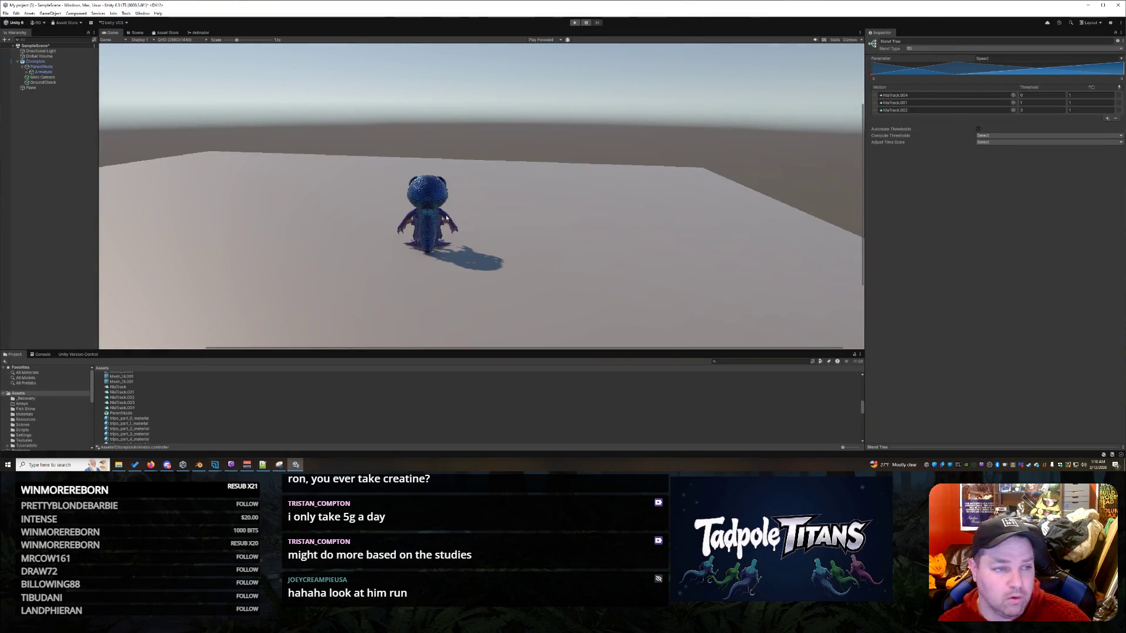
# - Review GroundCheck, Armature and Chompion's Player Movement fields, adjust Gravity, and start a playtest
pyautogui.click(57, 83)
pyautogui.click(46, 72)
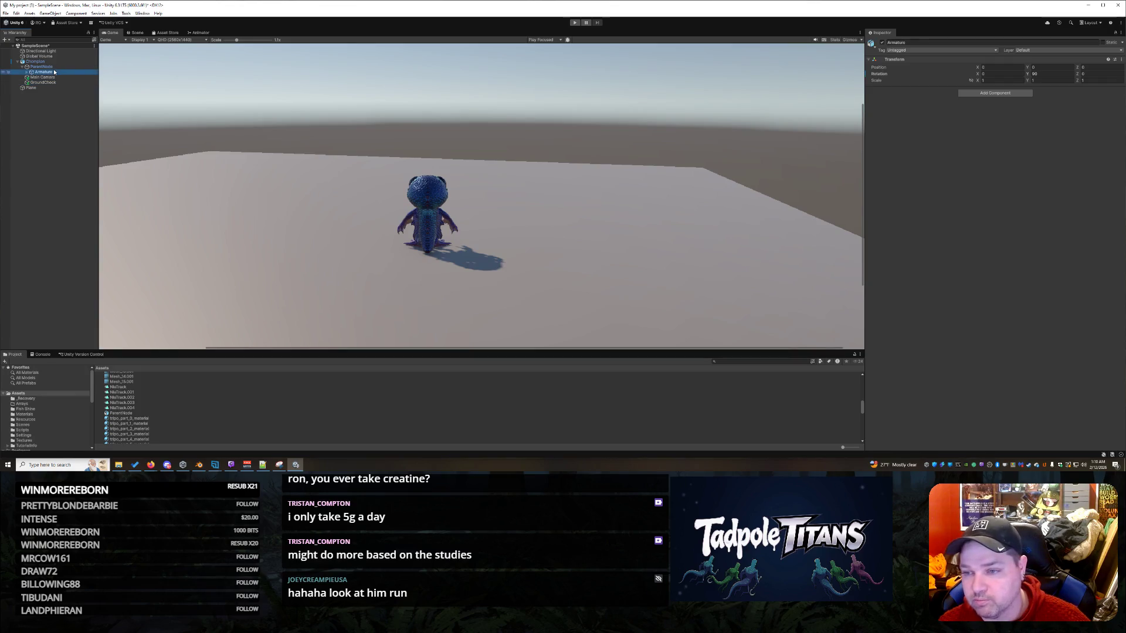
pyautogui.click(42, 61)
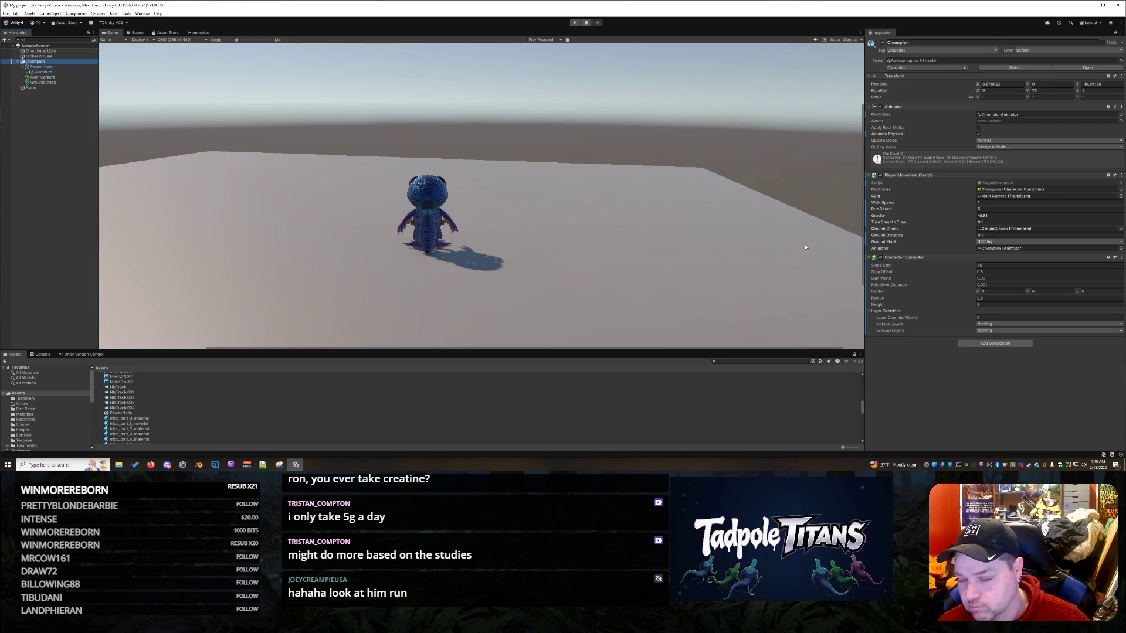
pyautogui.hotkey('alt', 'Tab')
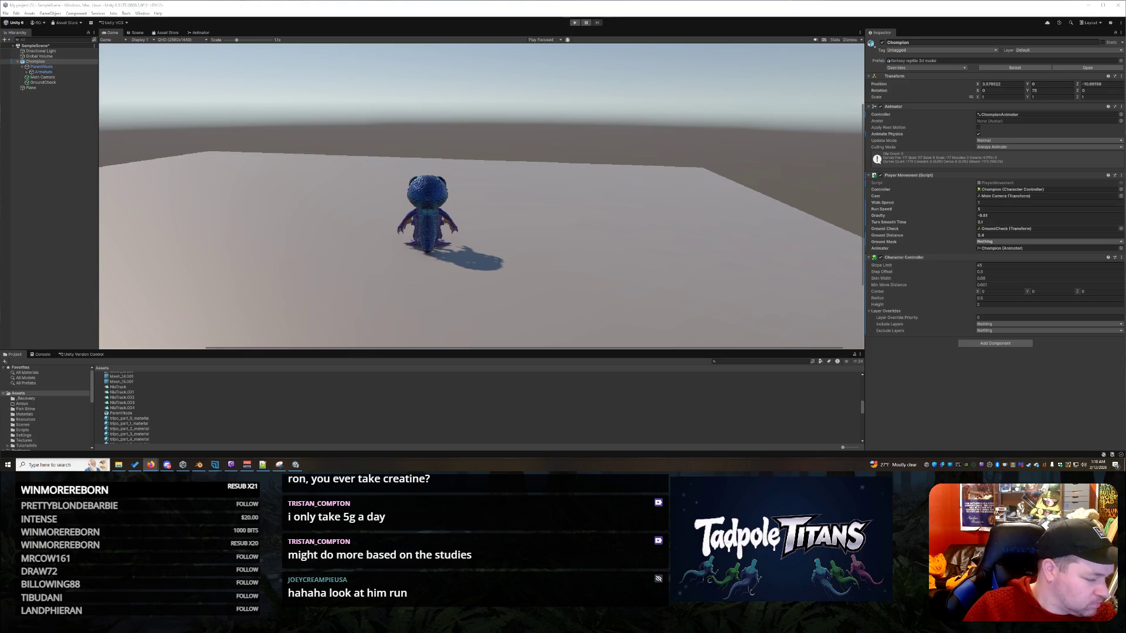
pyautogui.click(997, 215)
pyautogui.press('BackSpace')
pyautogui.hotkey('shift', 'Tab')
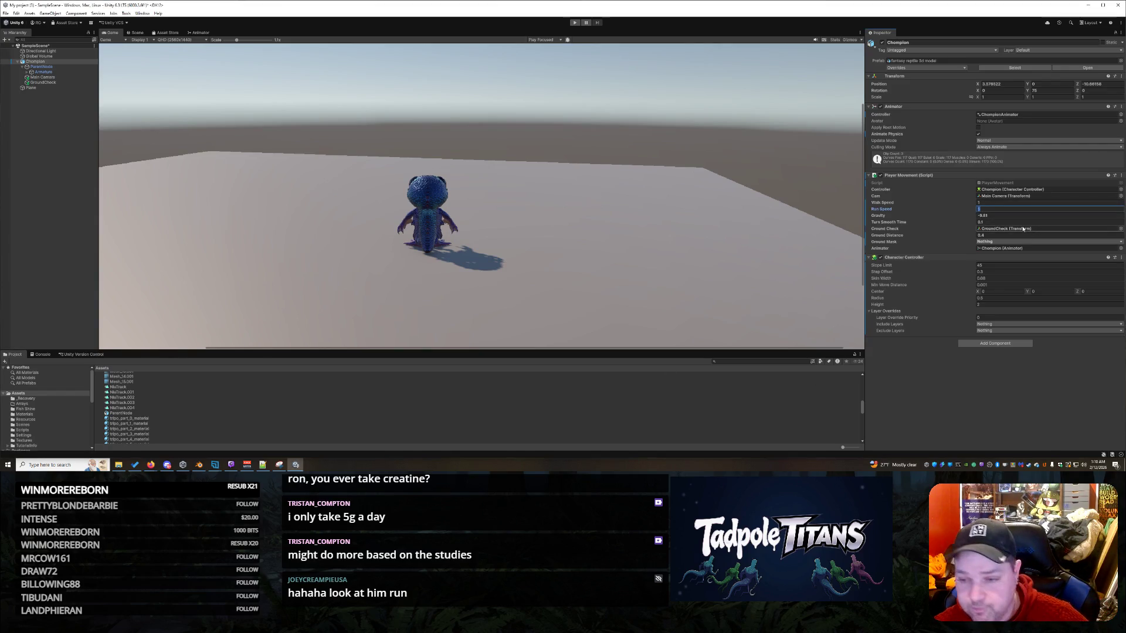
pyautogui.click(575, 24)
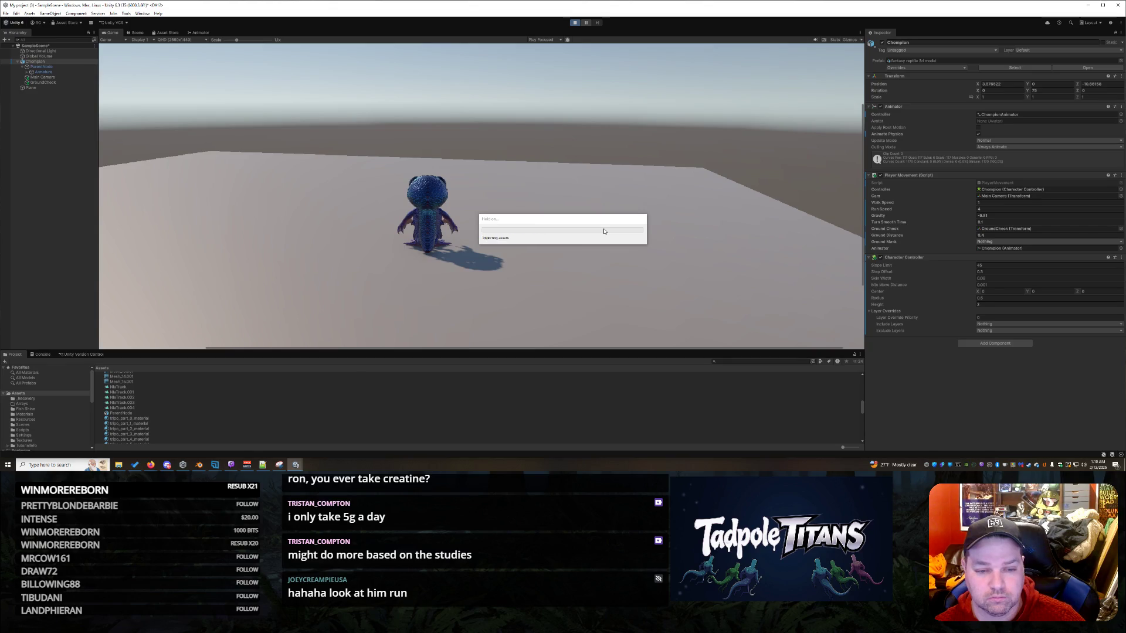
# - Steer the creature around the plane with A and W while the game plays
pyautogui.press('a')
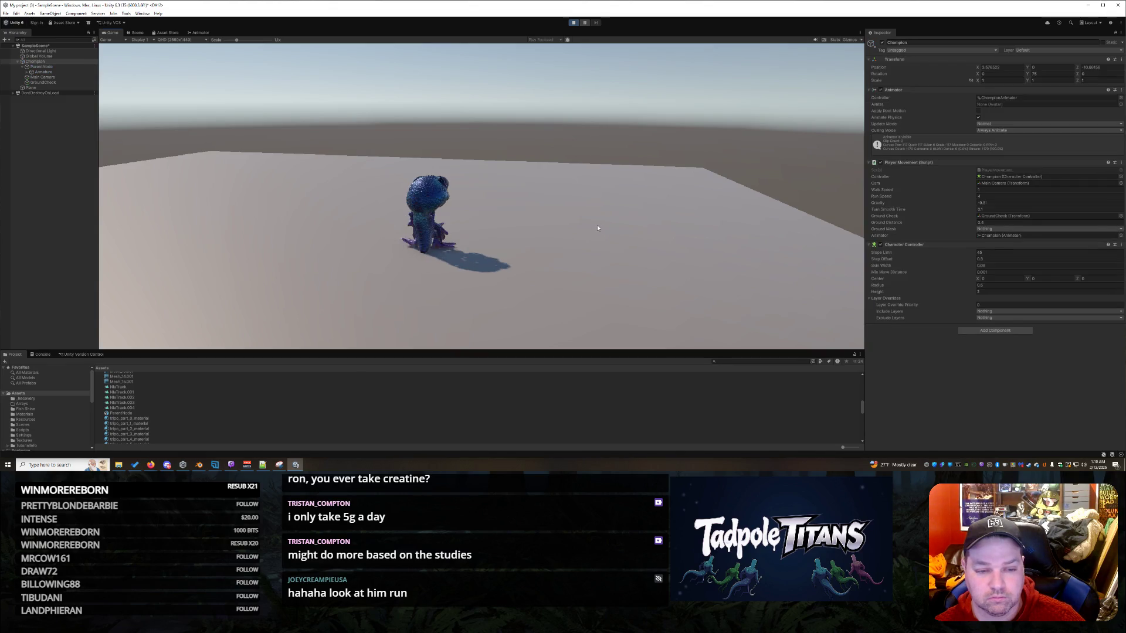
pyautogui.press('w')
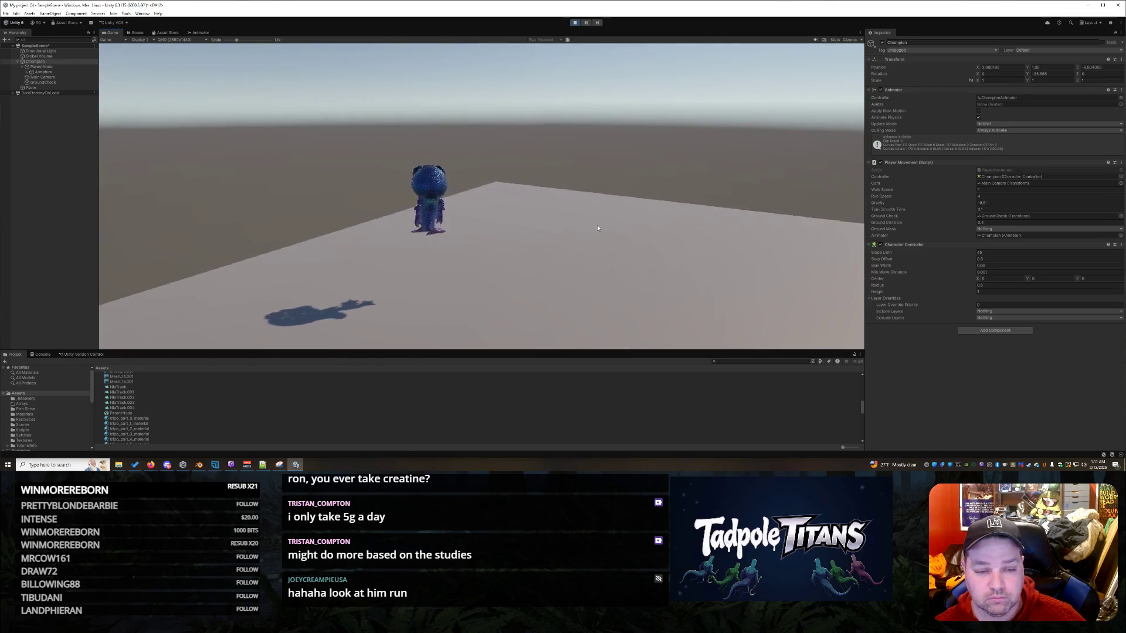
pyautogui.press('w')
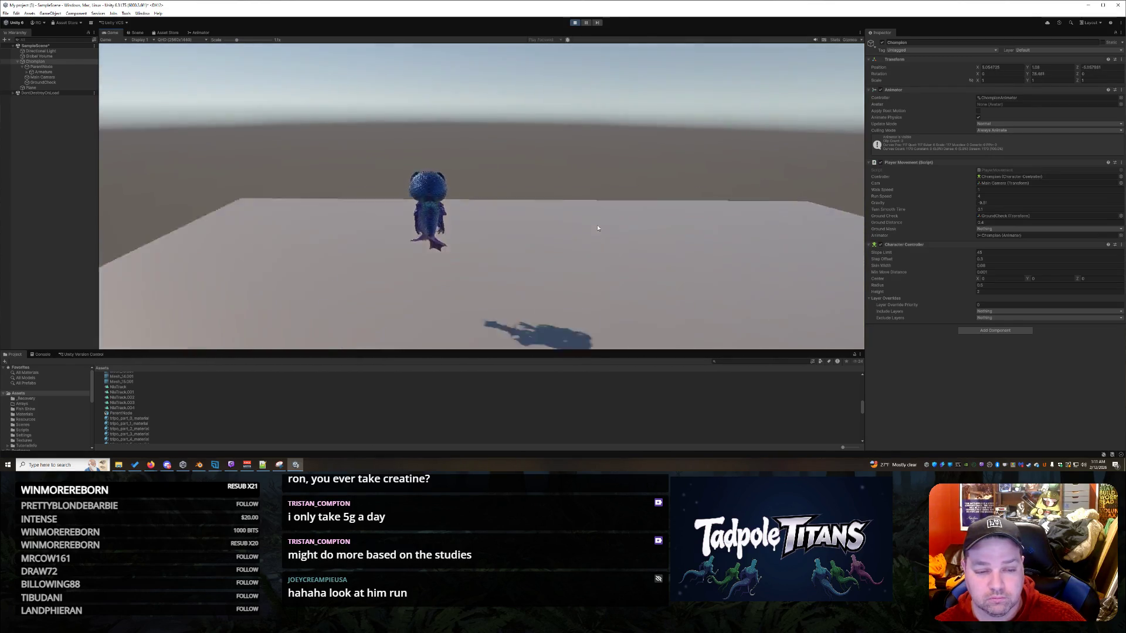
pyautogui.press('w')
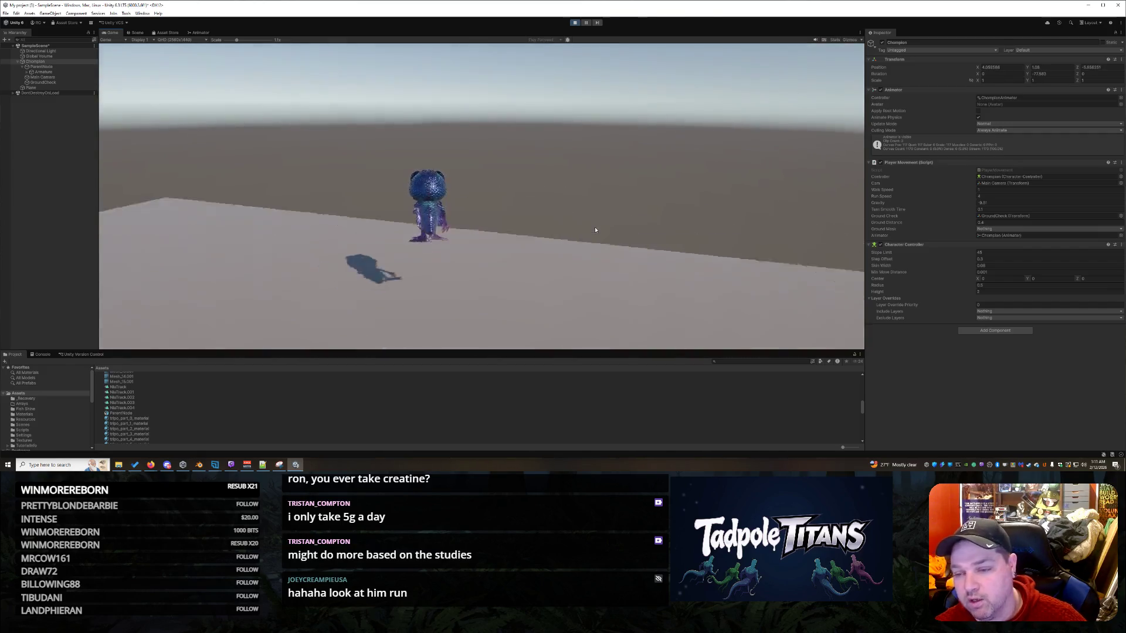
pyautogui.press('w')
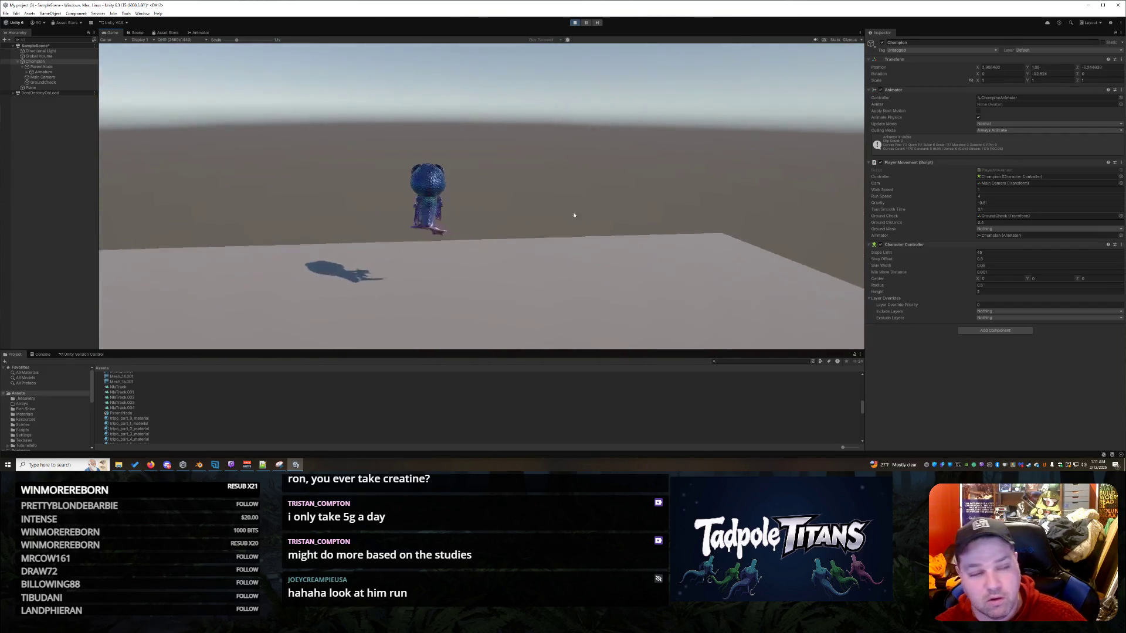
# - Set the NlaTrack.002 blend-tree threshold to 4, then run the creature forward to check it
pyautogui.click(199, 32)
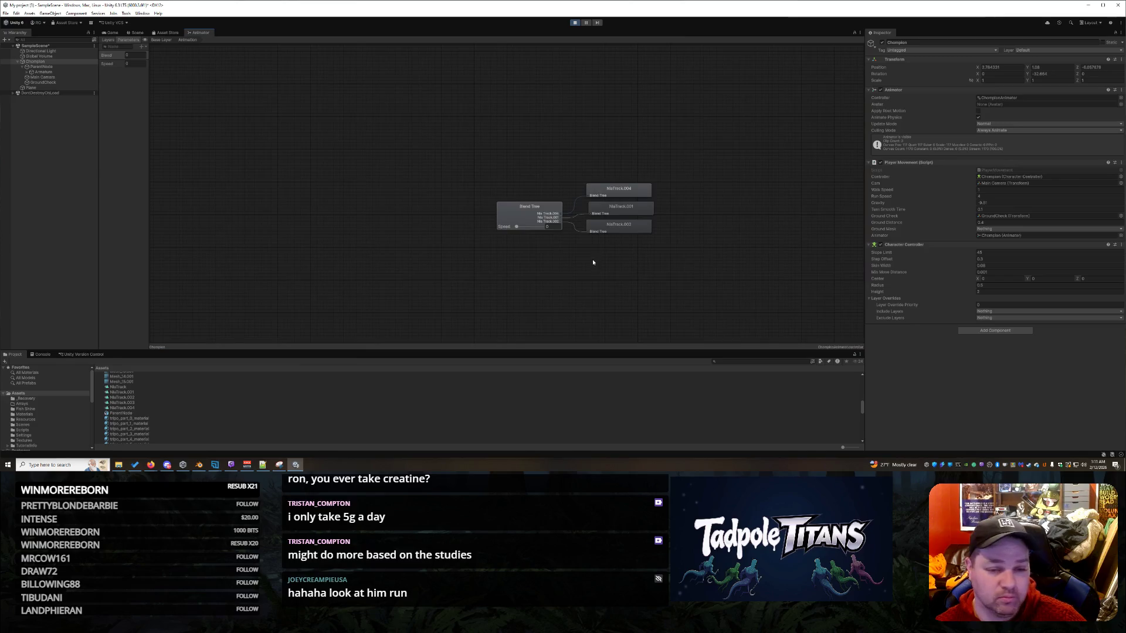
pyautogui.click(556, 226)
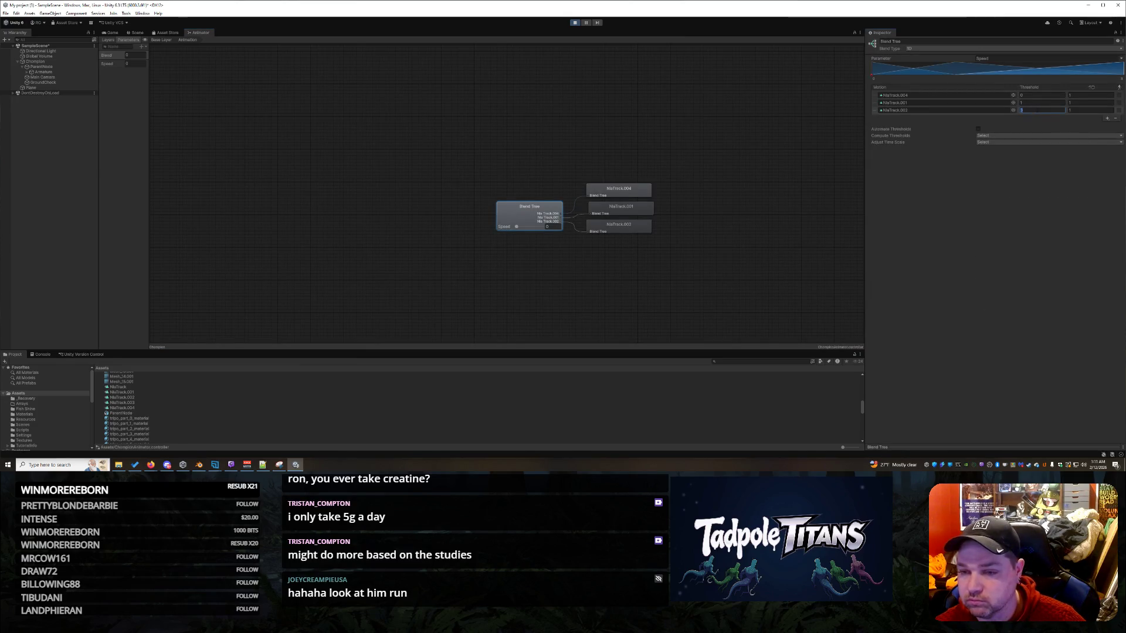
pyautogui.write('4')
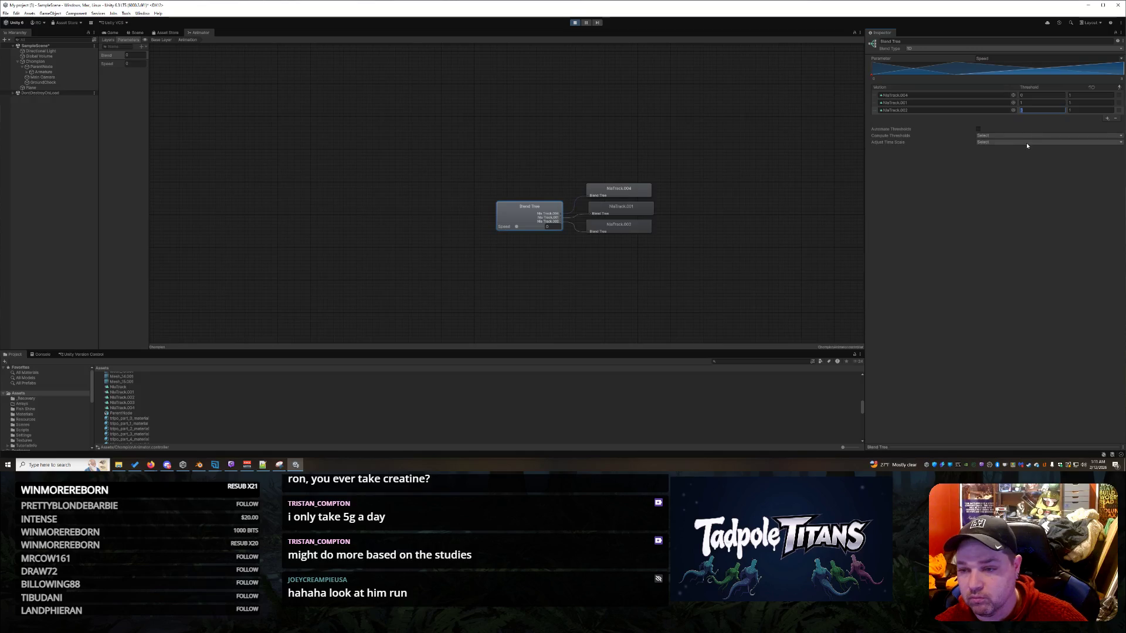
pyautogui.click(1001, 231)
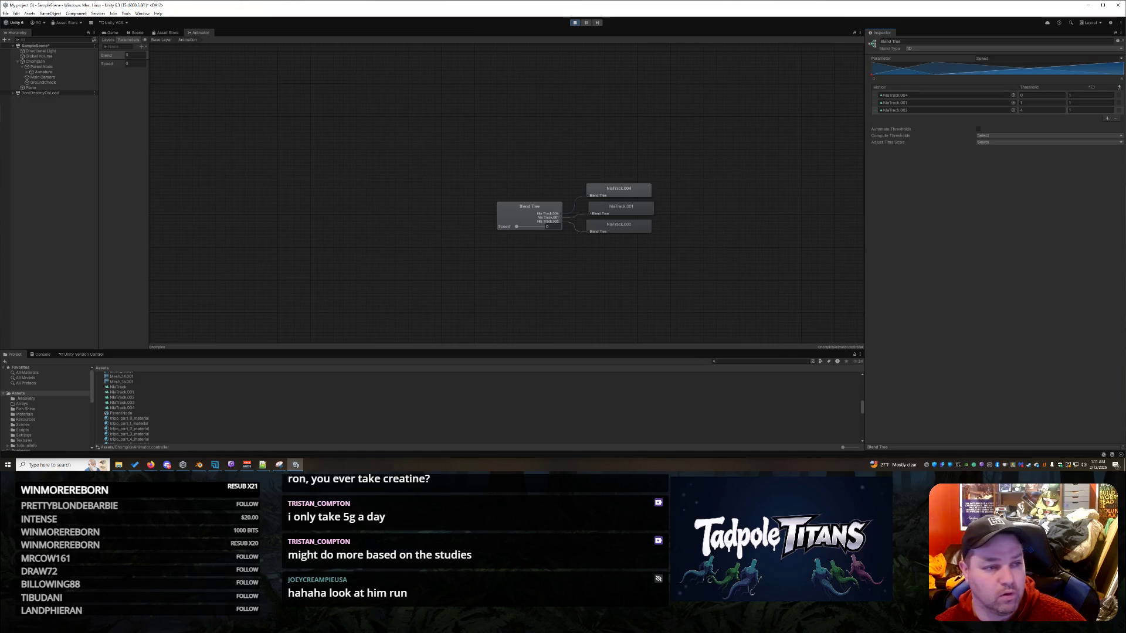
pyautogui.click(104, 33)
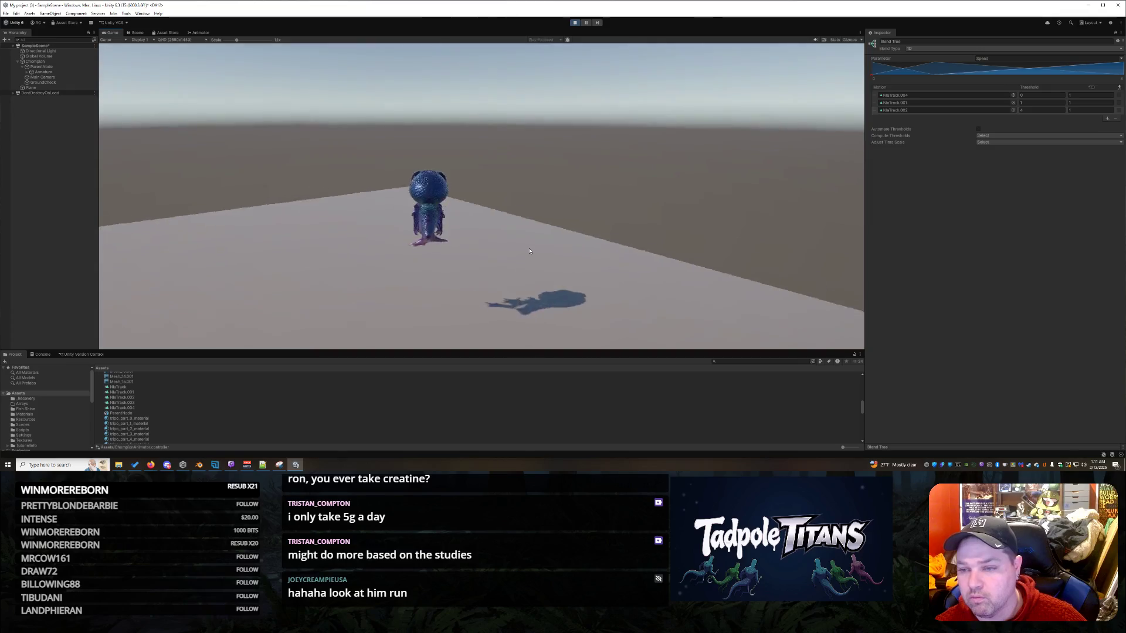
pyautogui.press('w')
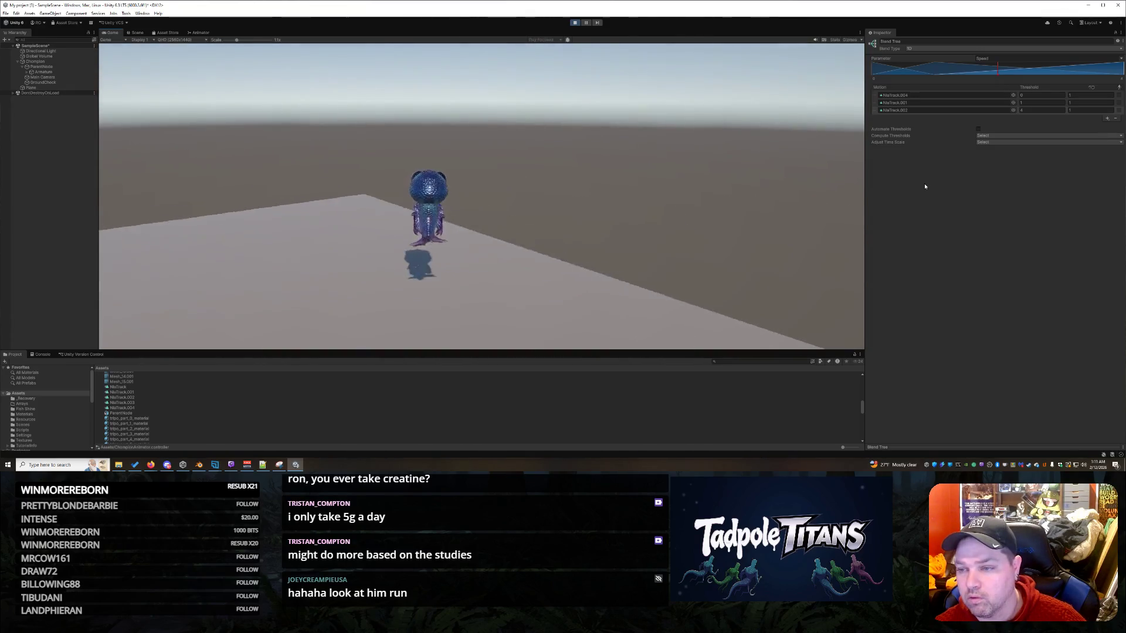
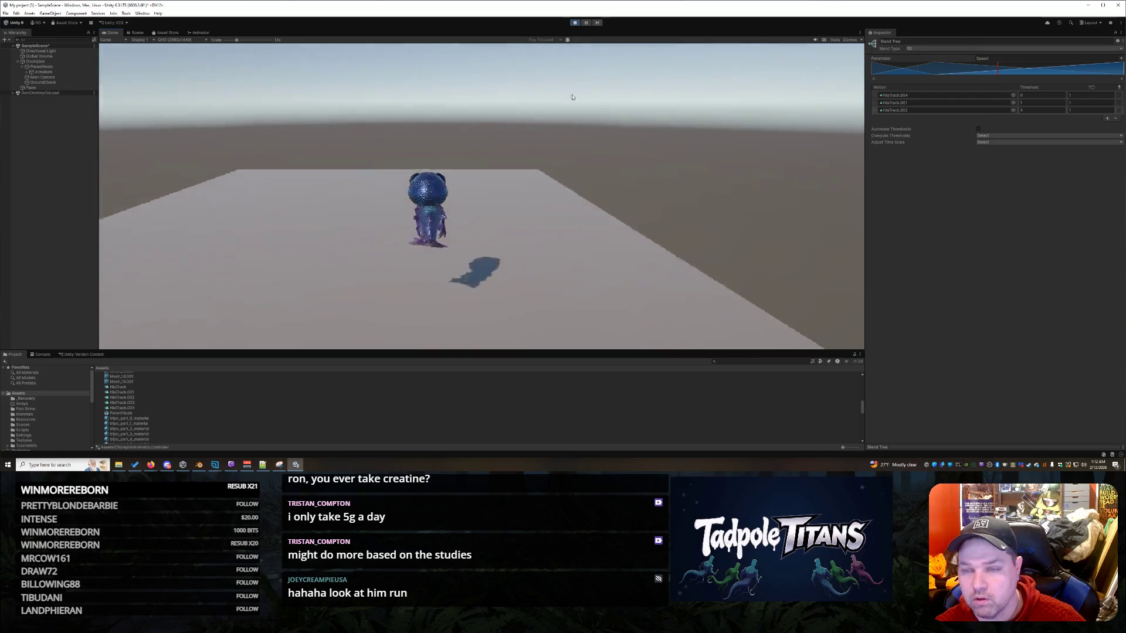
# - Change Chompion's Player Movement Run Speed during Play mode and test-drive the character
pyautogui.click(35, 61)
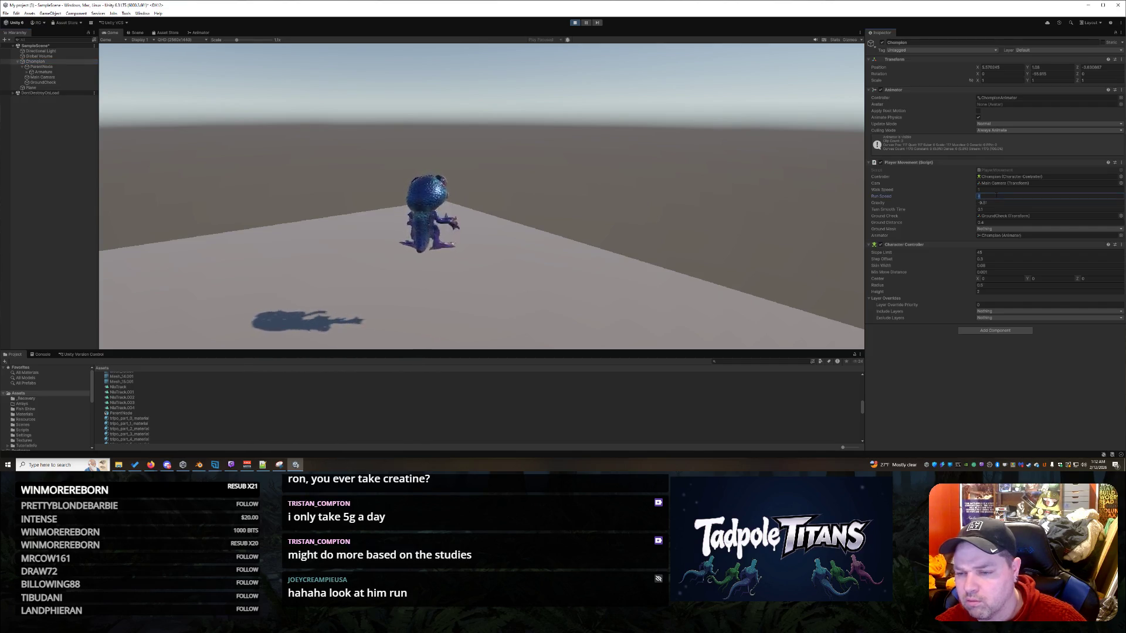
pyautogui.click(546, 176)
pyautogui.press('s')
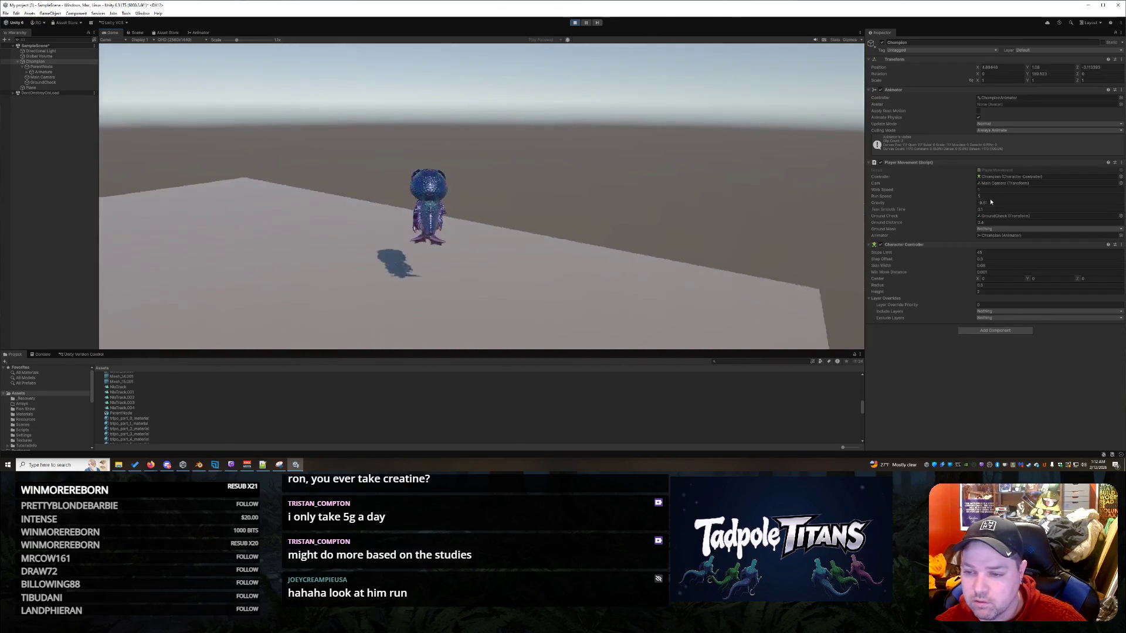
pyautogui.click(989, 196)
pyautogui.click(605, 241)
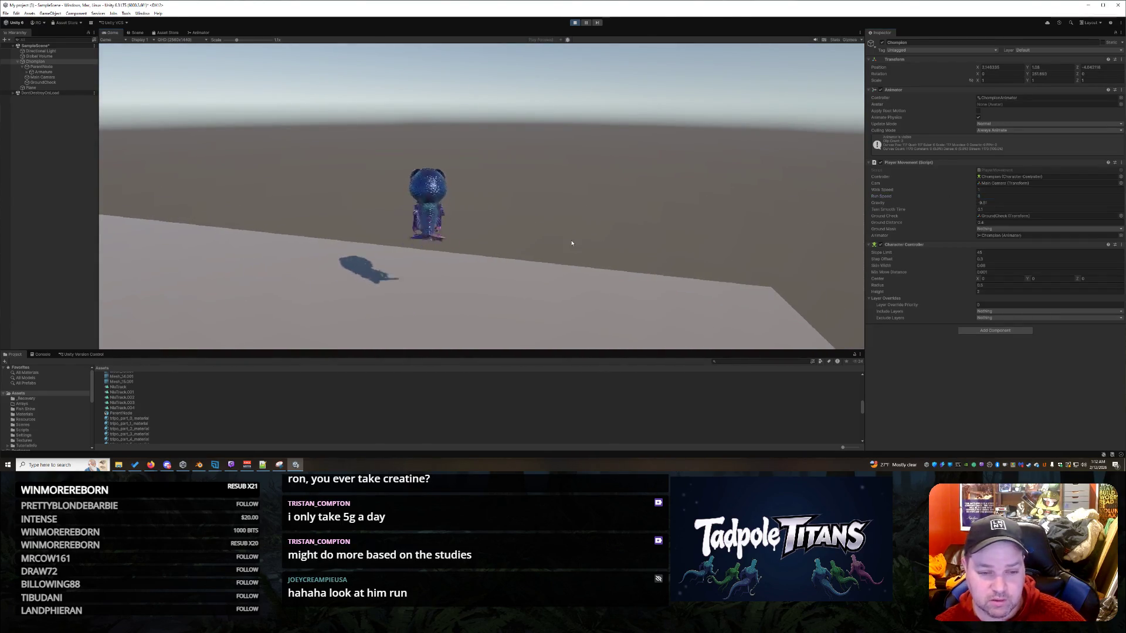
pyautogui.press('d')
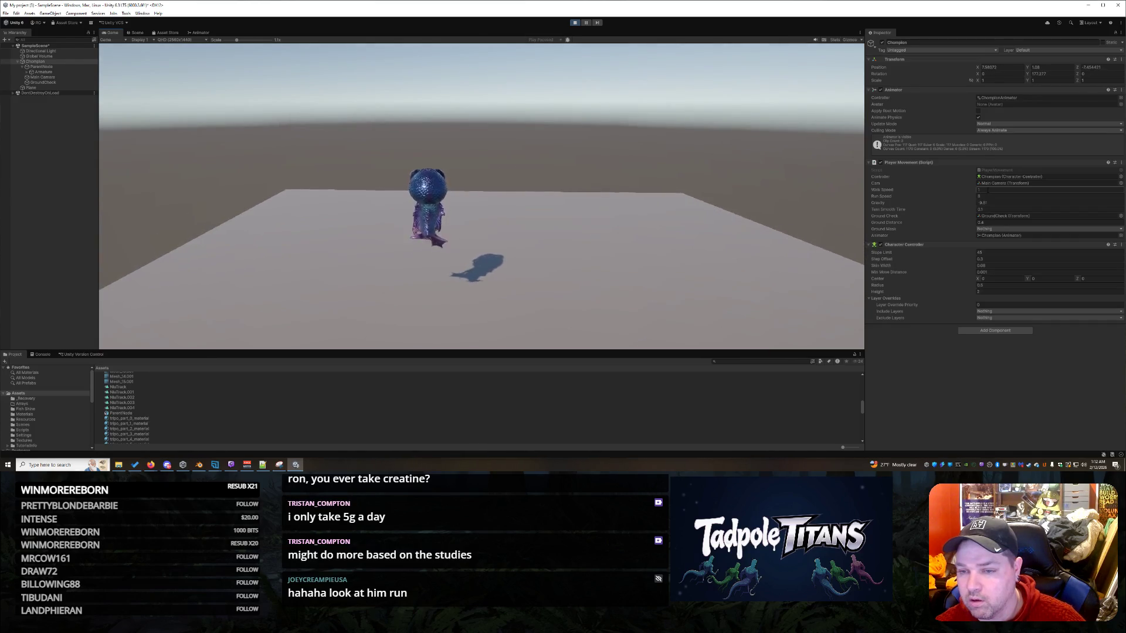
pyautogui.click(206, 33)
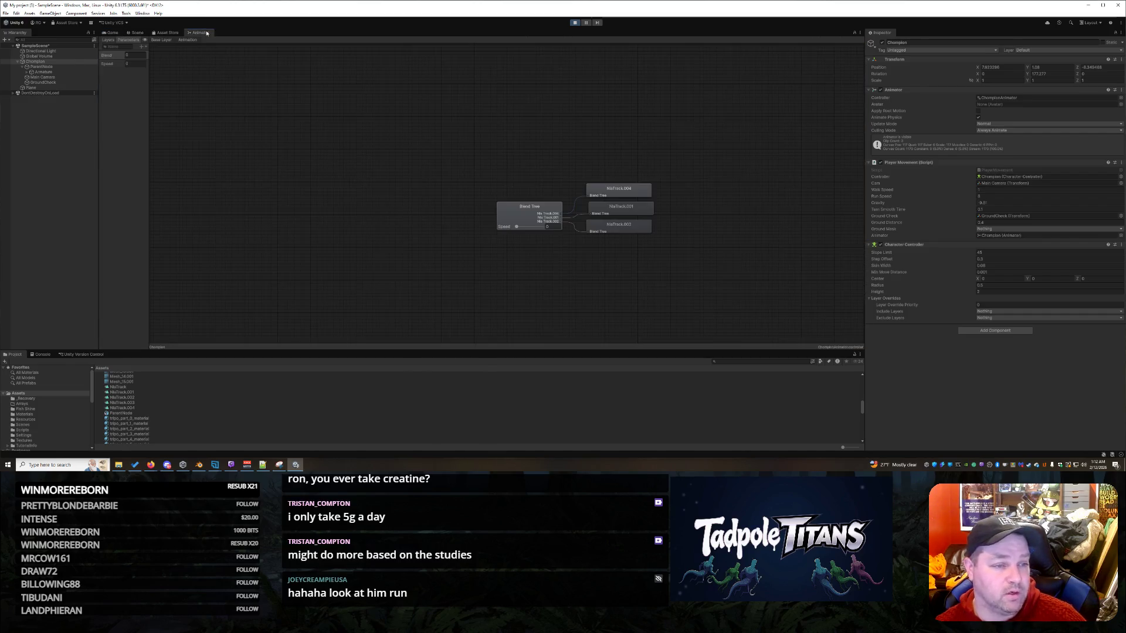
# - Inspect the NlaTrack.004 clip and the Blend Tree settings, then return to the Animator graph
pyautogui.click(625, 190)
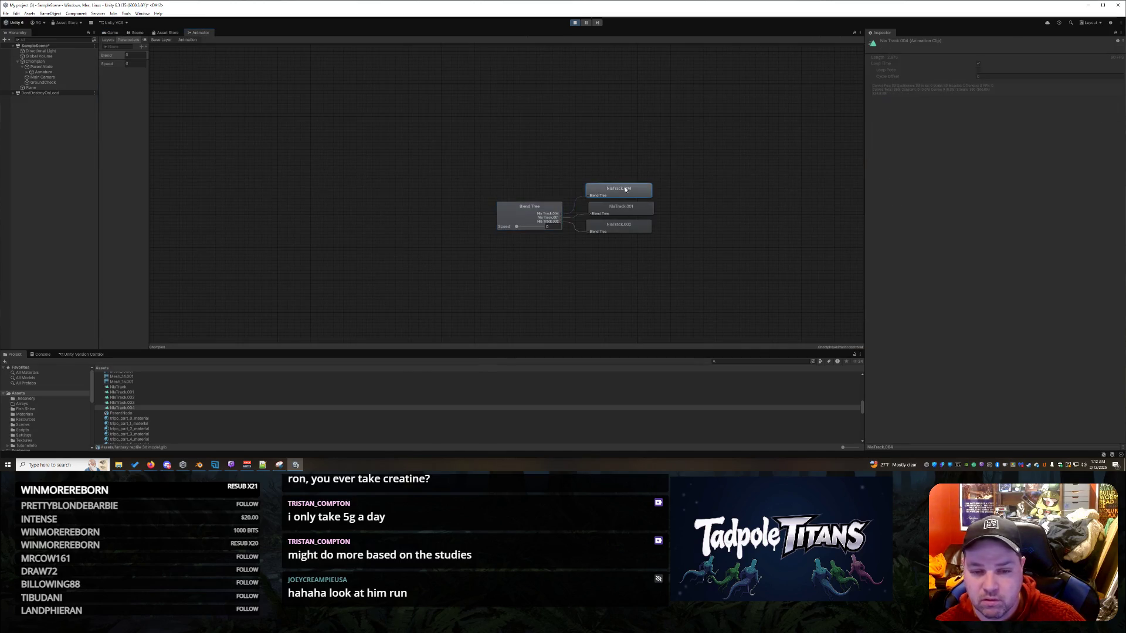
pyautogui.click(621, 207)
pyautogui.click(628, 201)
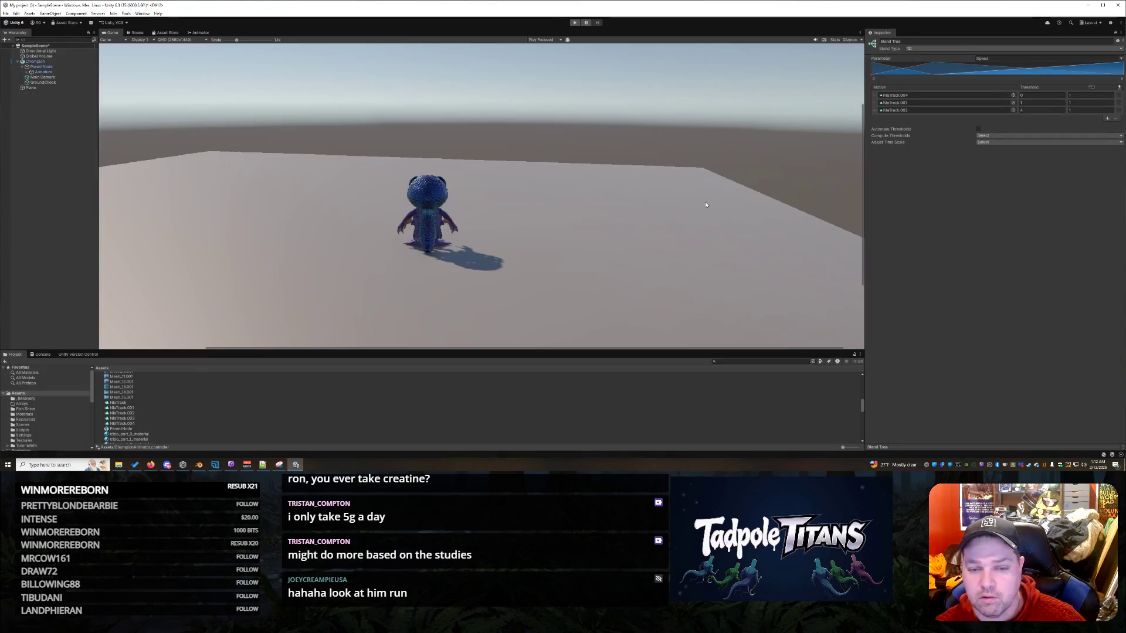
pyautogui.click(202, 33)
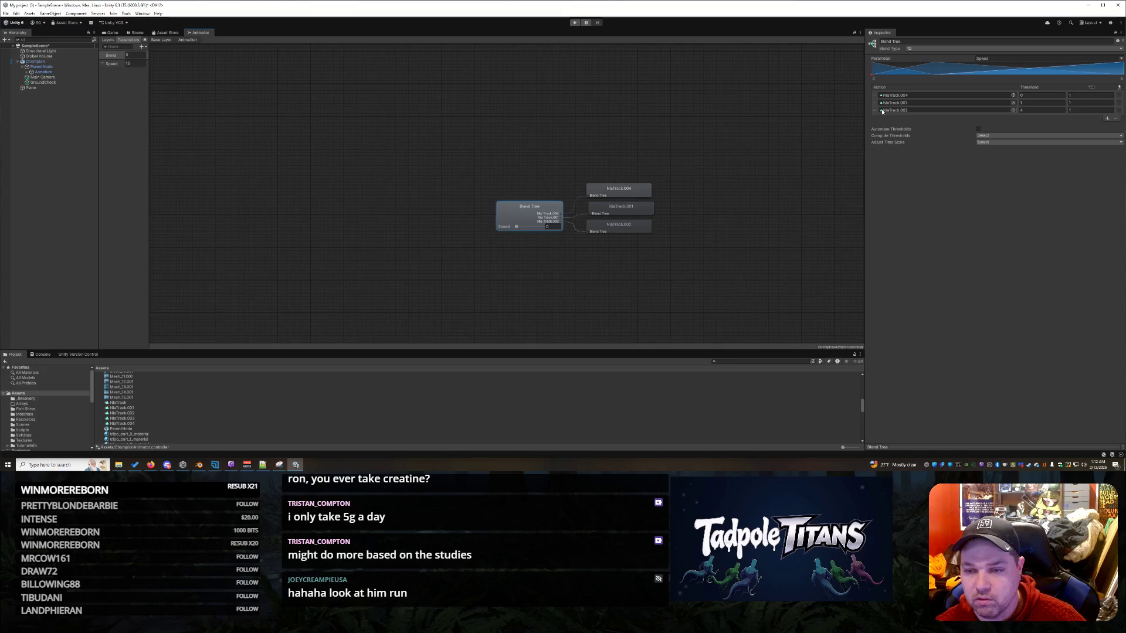
# - Open the Properties of the NlaTrack.002 clip from the Project assets
pyautogui.click(135, 413)
pyautogui.rightClick(134, 412)
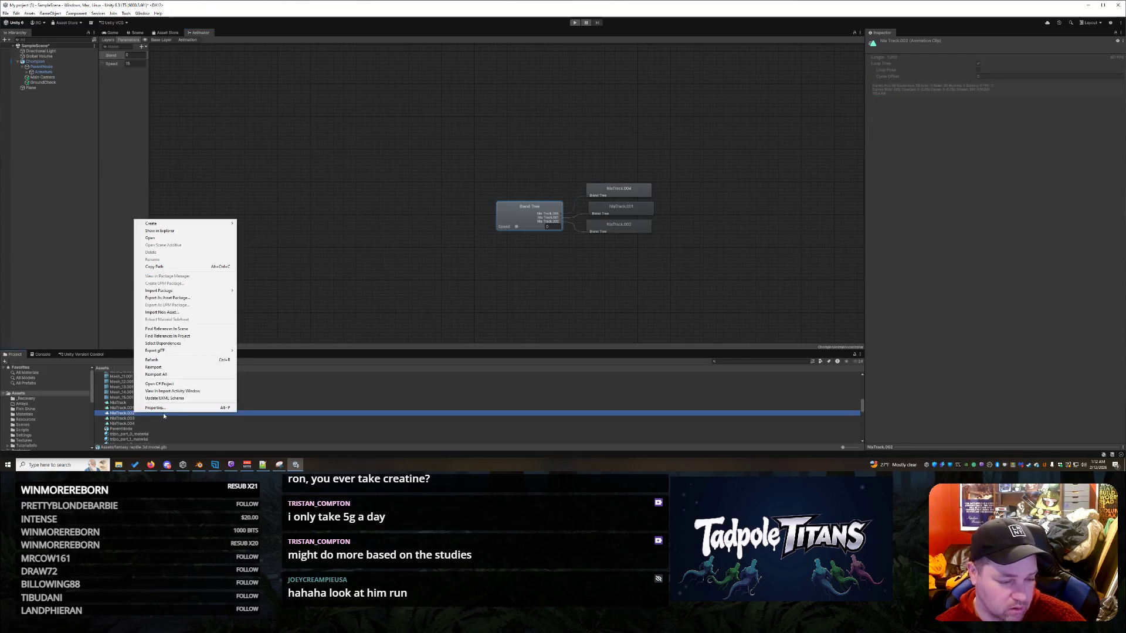
pyautogui.click(155, 408)
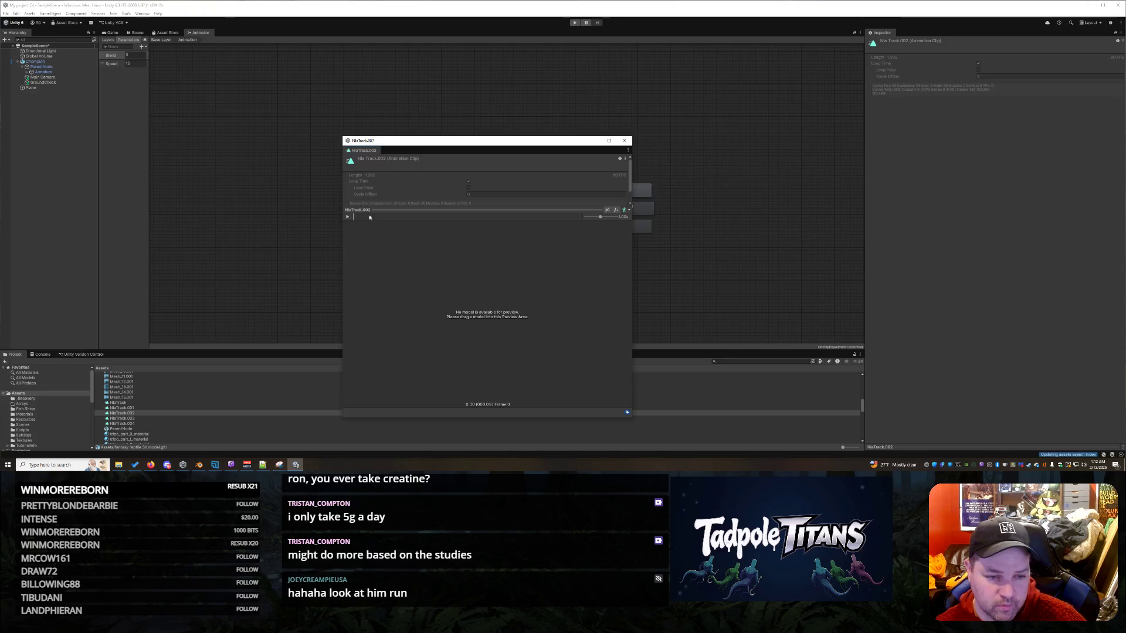
# - Preview NlaTrack.002 playing on the Chompion model, close the preview, and select its blend tree node
pyautogui.moveTo(35, 61); pyautogui.dragTo(610, 310)
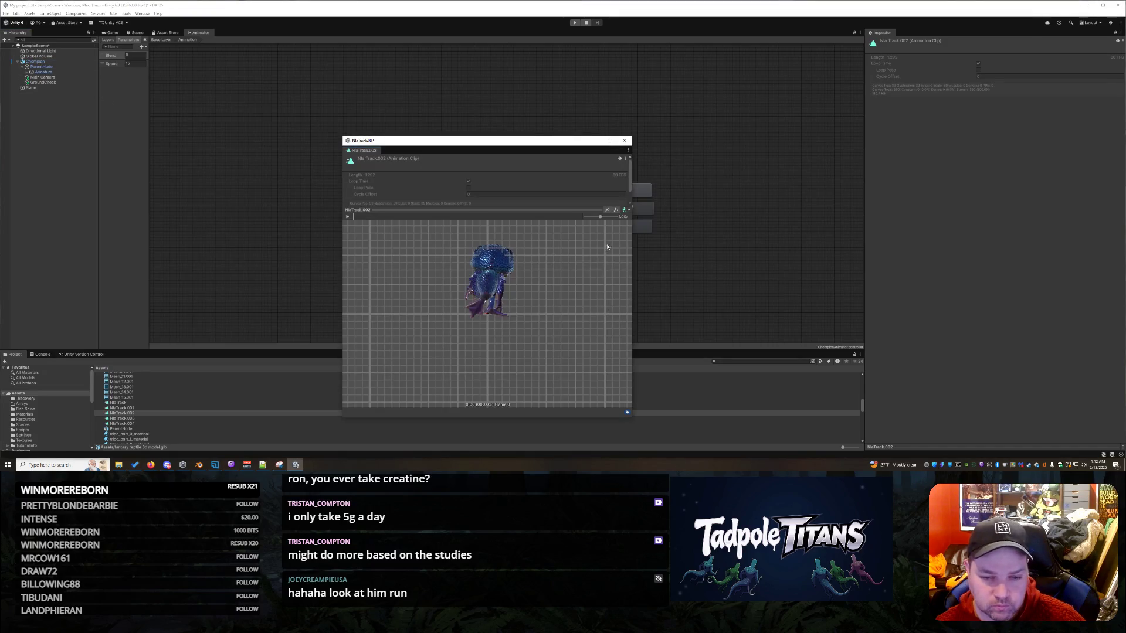
pyautogui.click(347, 218)
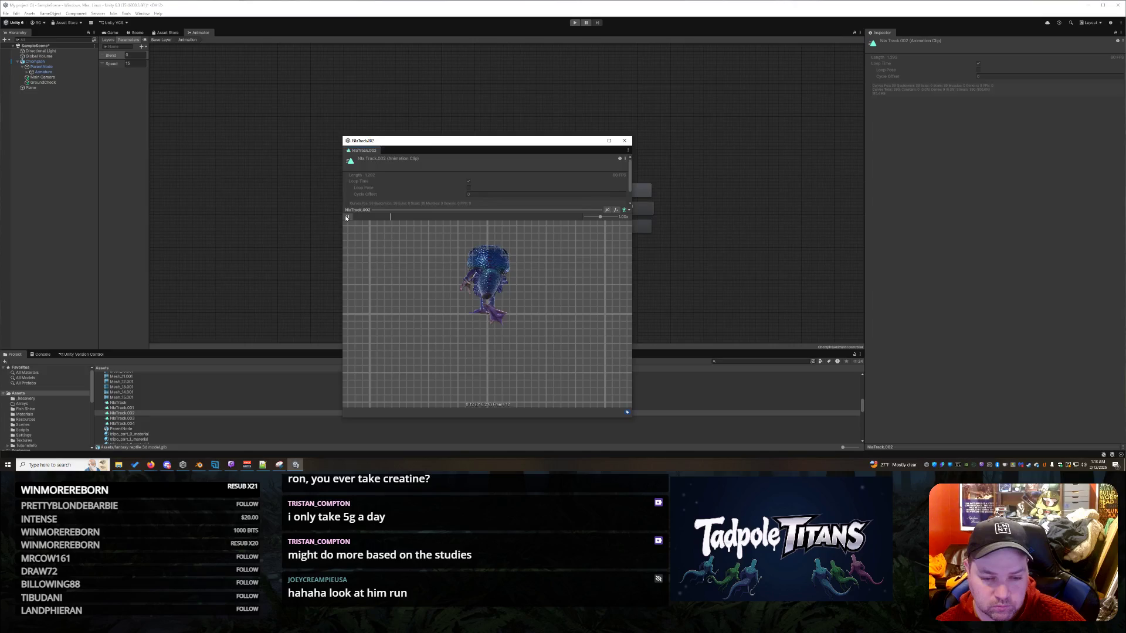
pyautogui.click(625, 140)
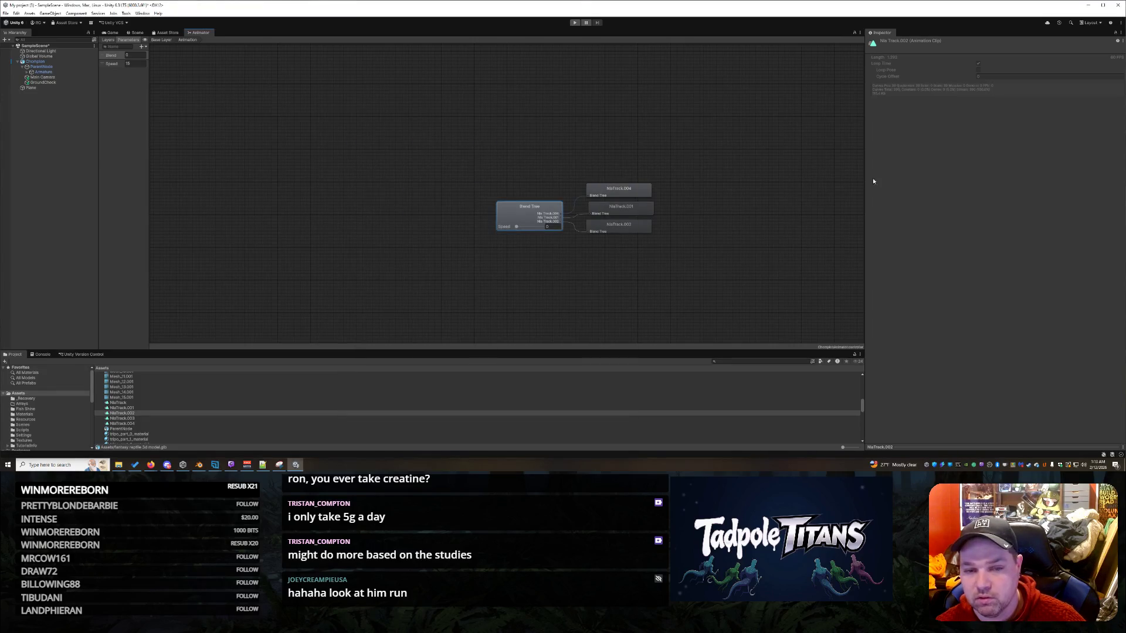
pyautogui.click(616, 231)
# - Turn off Automate Thresholds on the Blend Tree and set NlaTrack.001's threshold to 1
pyautogui.click(574, 209)
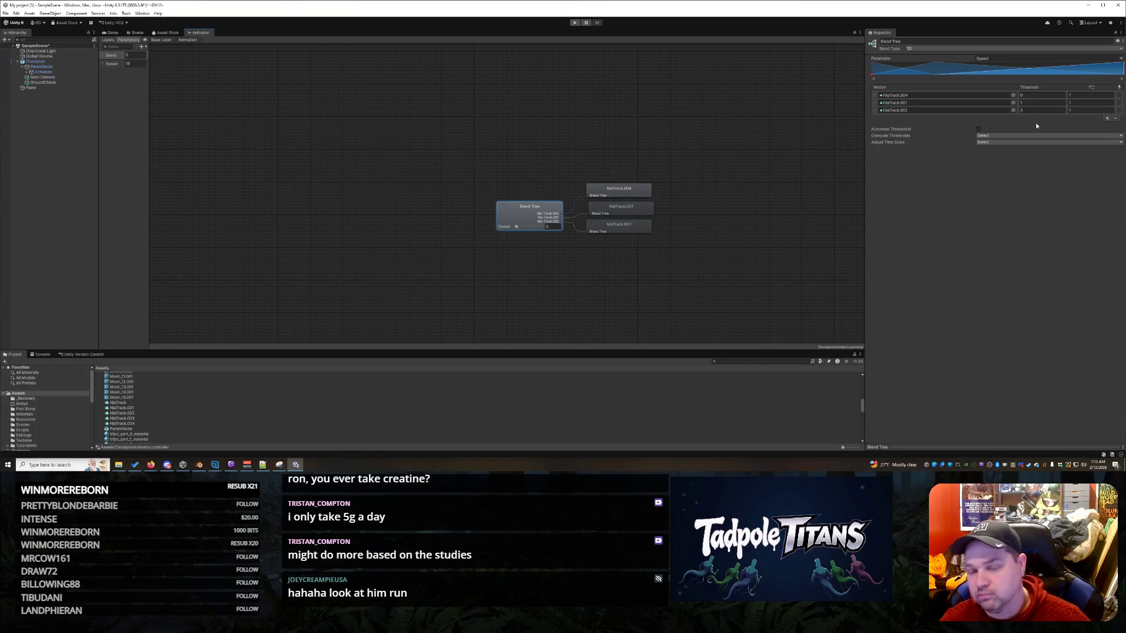
pyautogui.click(978, 129)
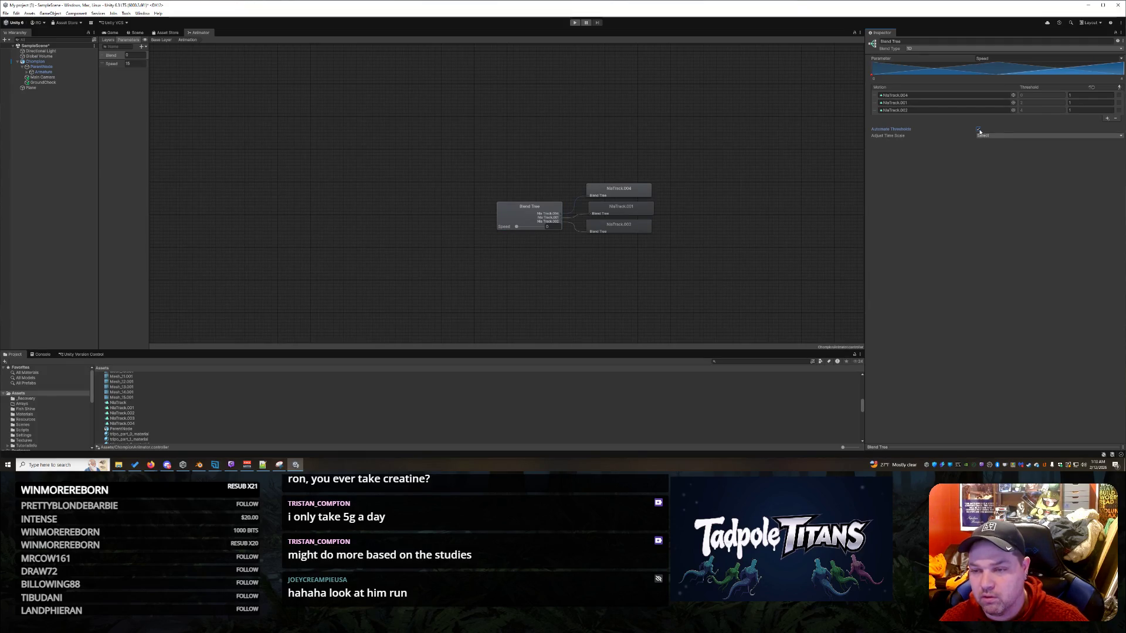
pyautogui.click(979, 129)
pyautogui.click(1028, 102)
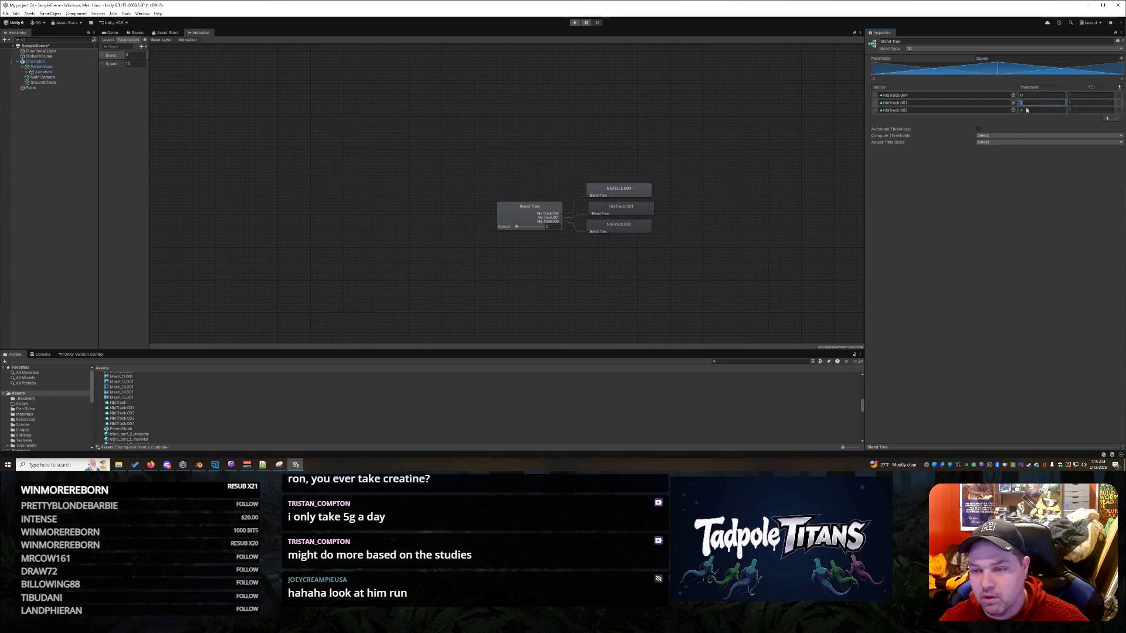
pyautogui.press('Return')
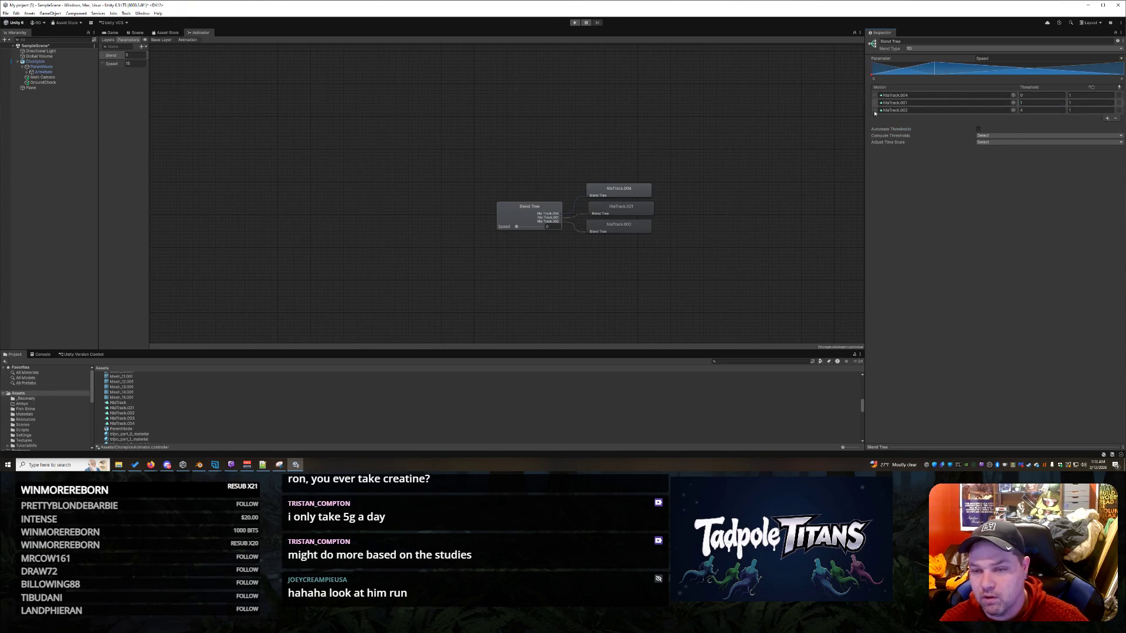
# - Reorder the motions, set NlaTrack.002's threshold to 4, and play-test the blend with a jump
pyautogui.moveTo(876, 110); pyautogui.dragTo(876, 102)
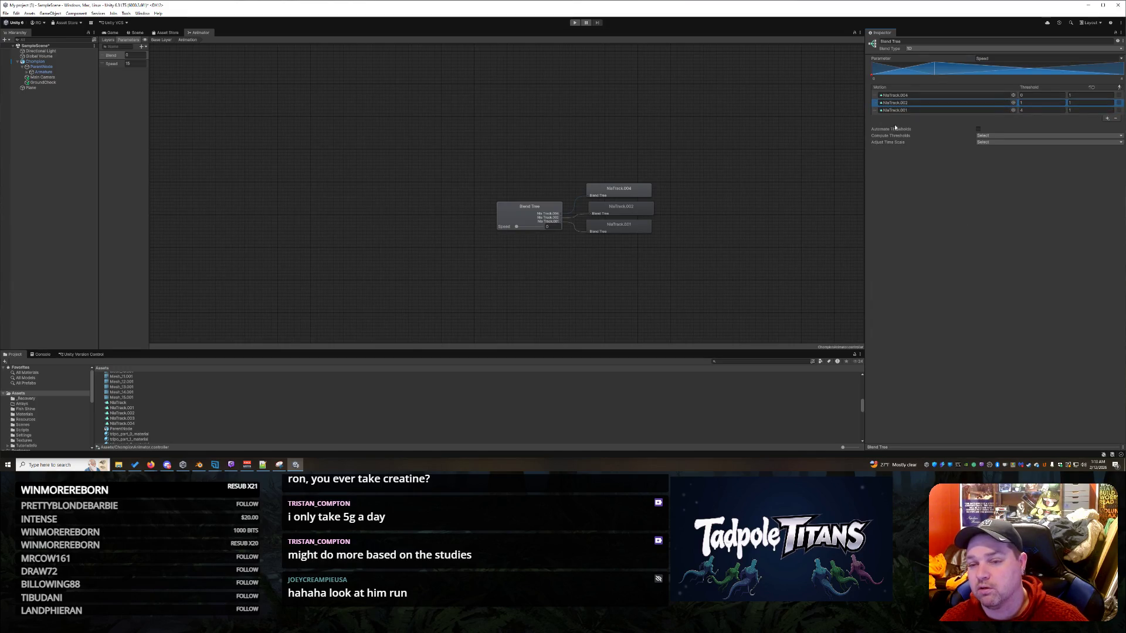
pyautogui.moveTo(875, 110); pyautogui.dragTo(876, 103)
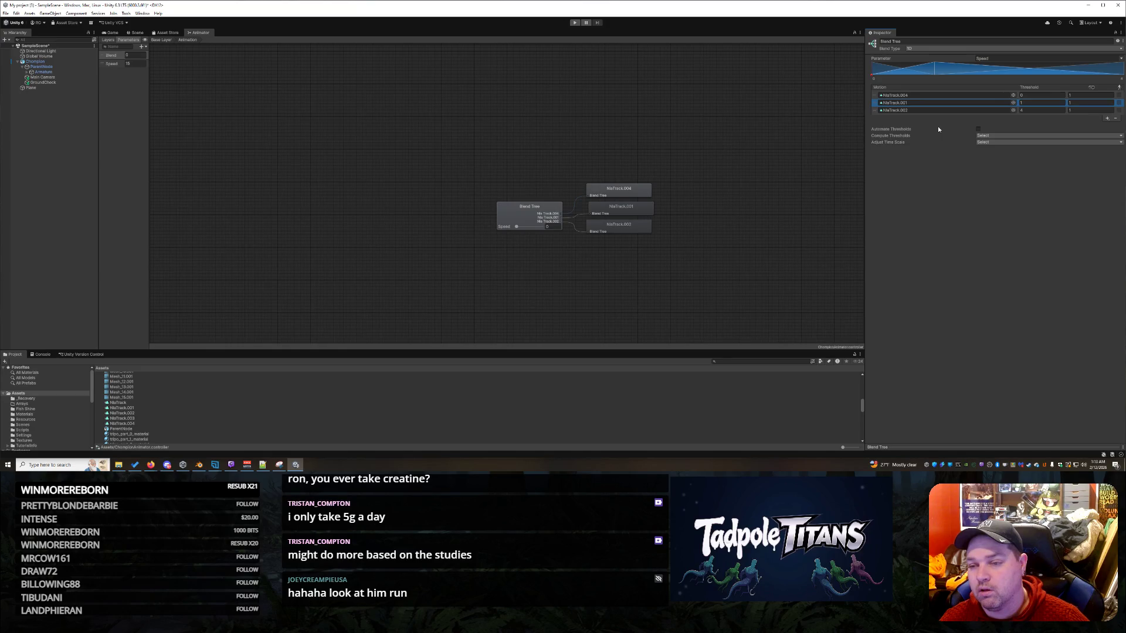
pyautogui.moveTo(875, 111); pyautogui.dragTo(875, 102)
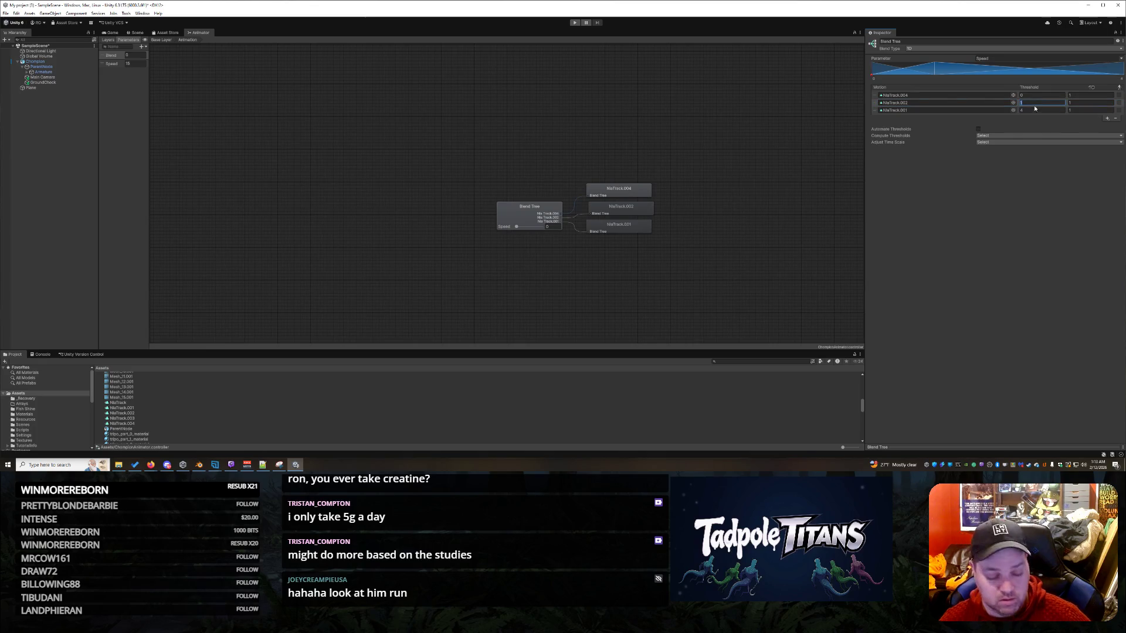
pyautogui.press('Return')
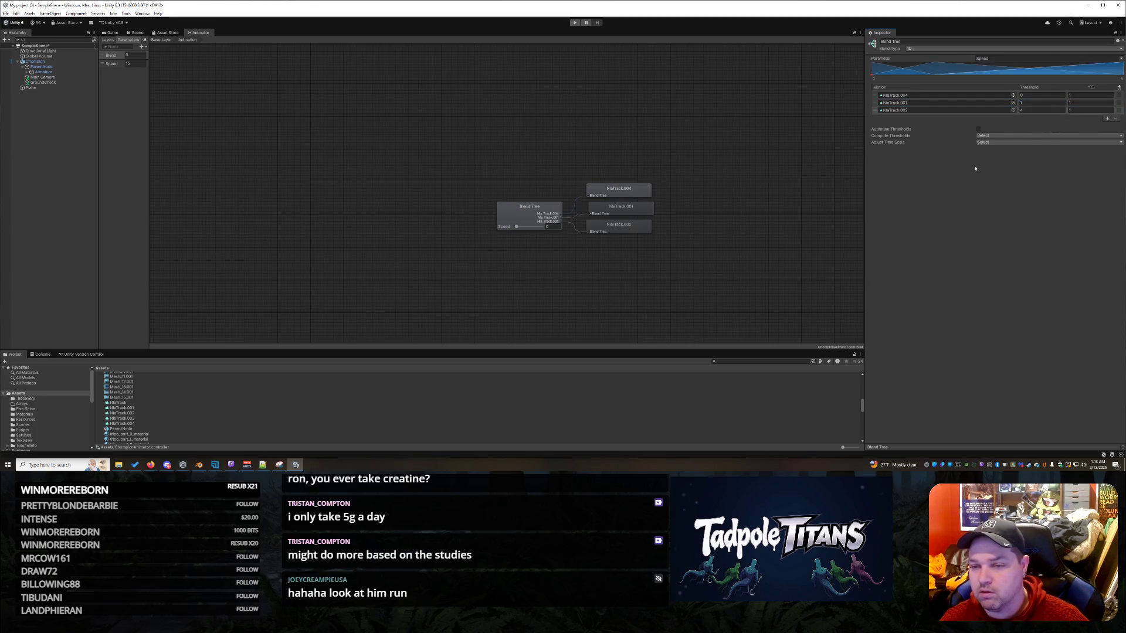
pyautogui.click(574, 23)
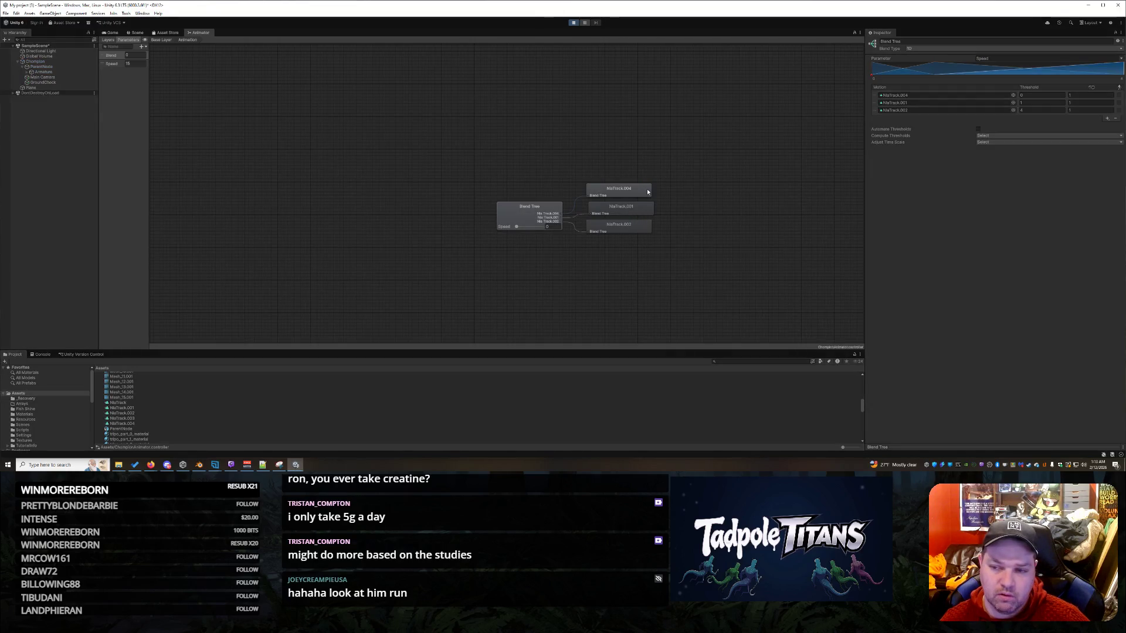
pyautogui.press('space')
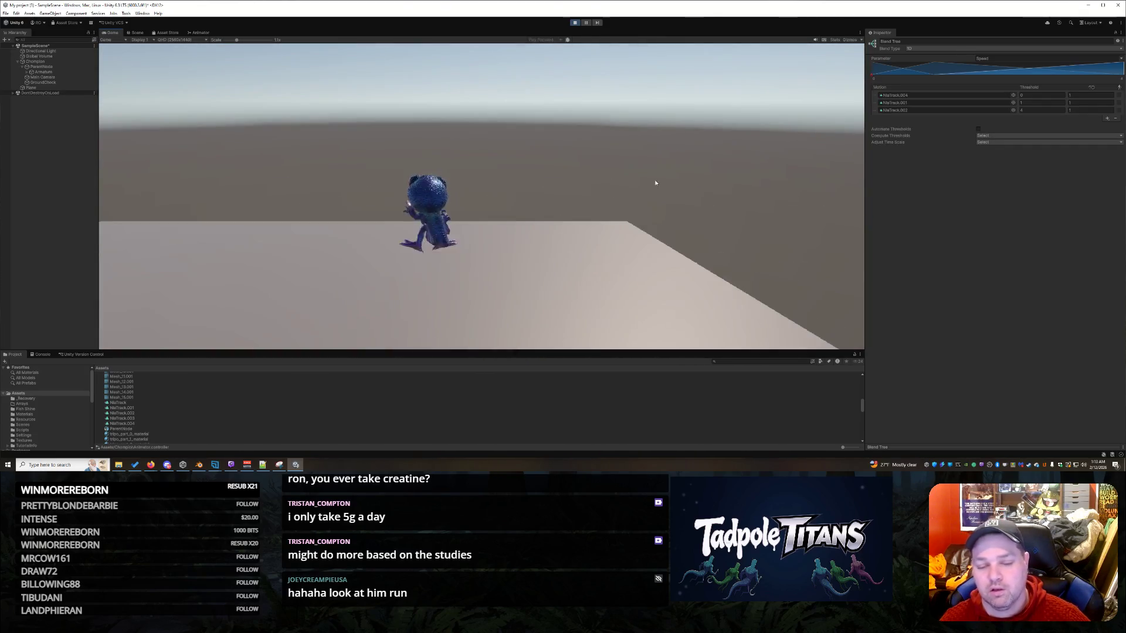
# - Stop the game, replay with run speed 5 to test walking and running, then select NlaTrack.001
pyautogui.click(574, 23)
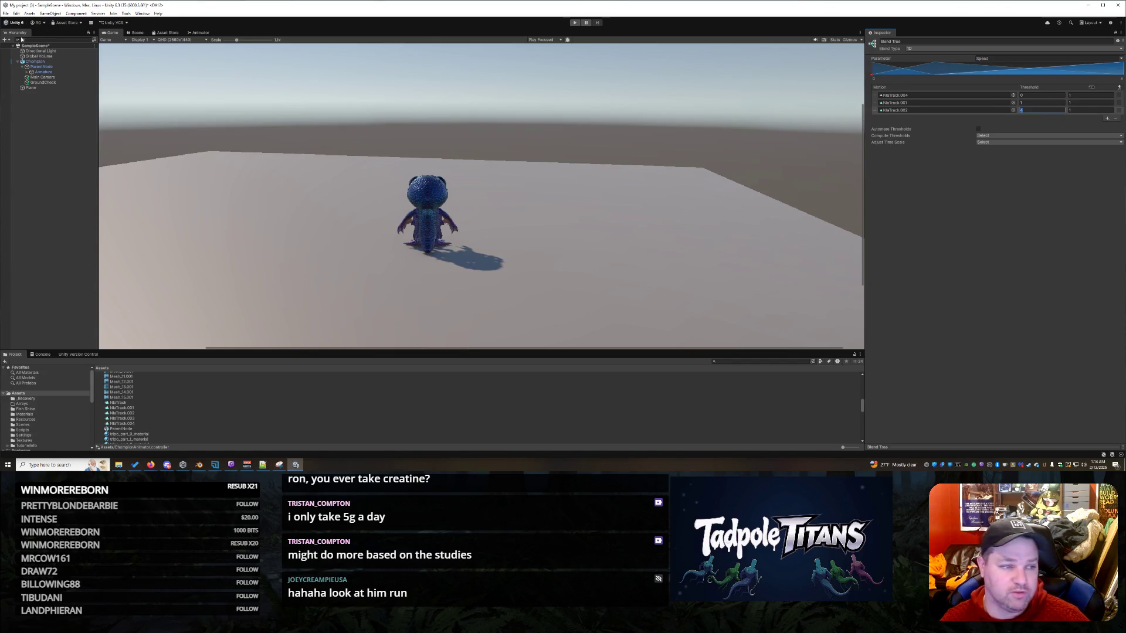
pyautogui.click(40, 62)
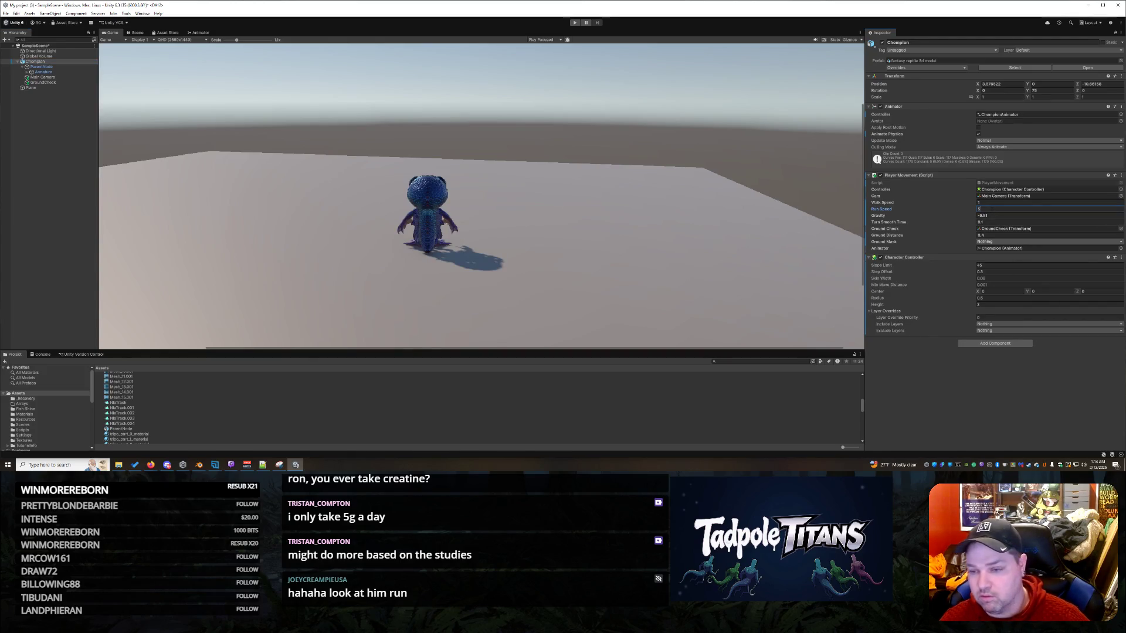
pyautogui.hotkey('ctrl', 'p')
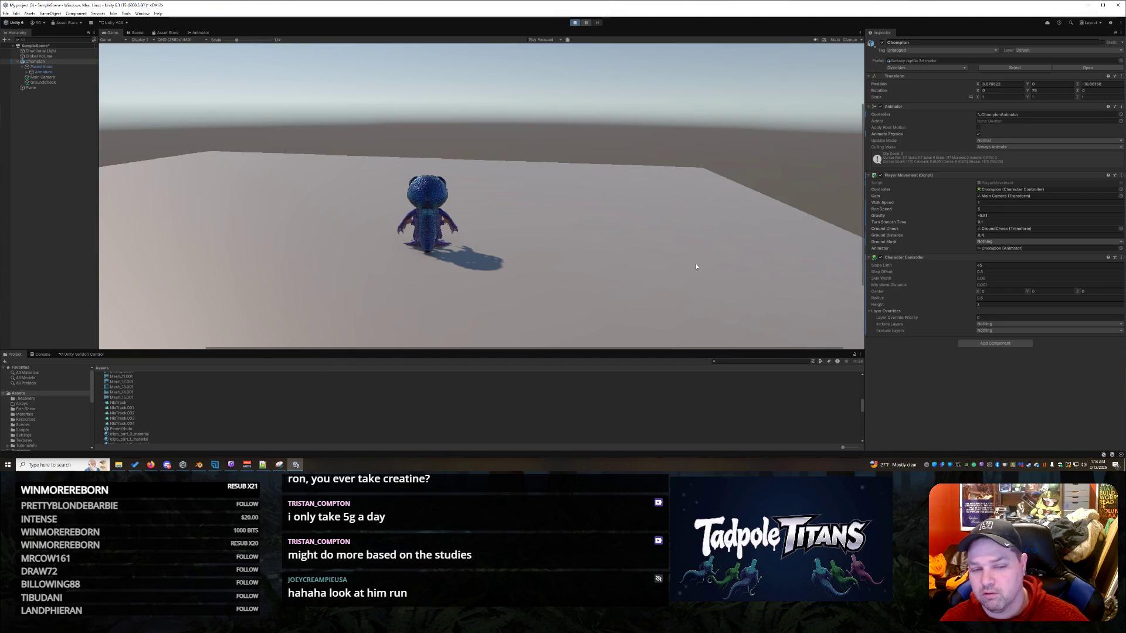
pyautogui.press('w')
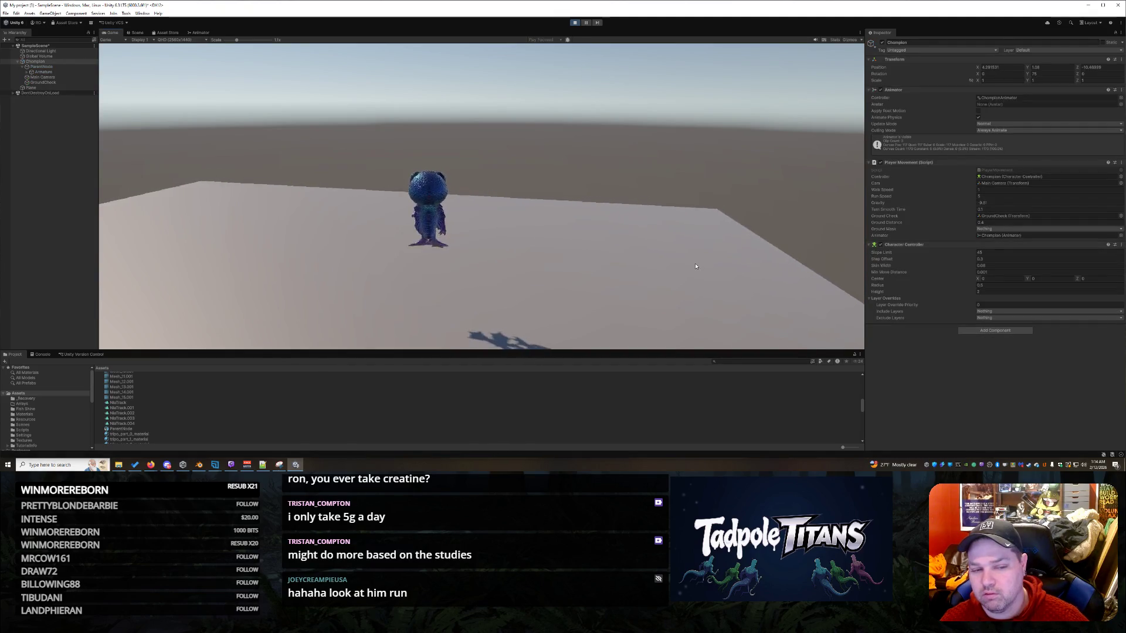
pyautogui.press('s')
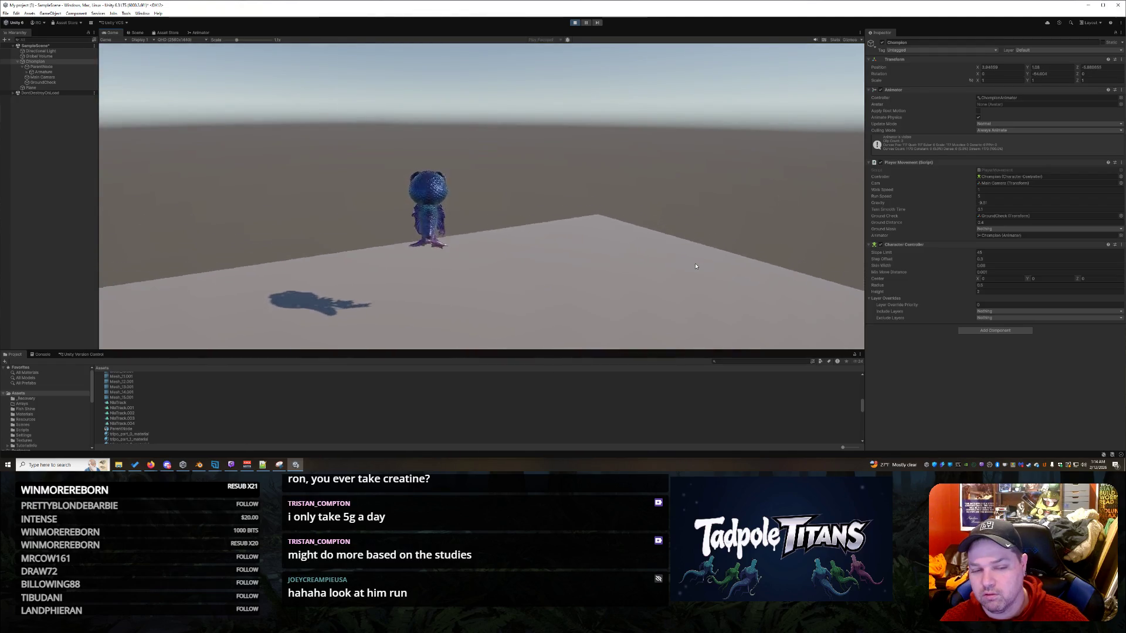
pyautogui.press('w')
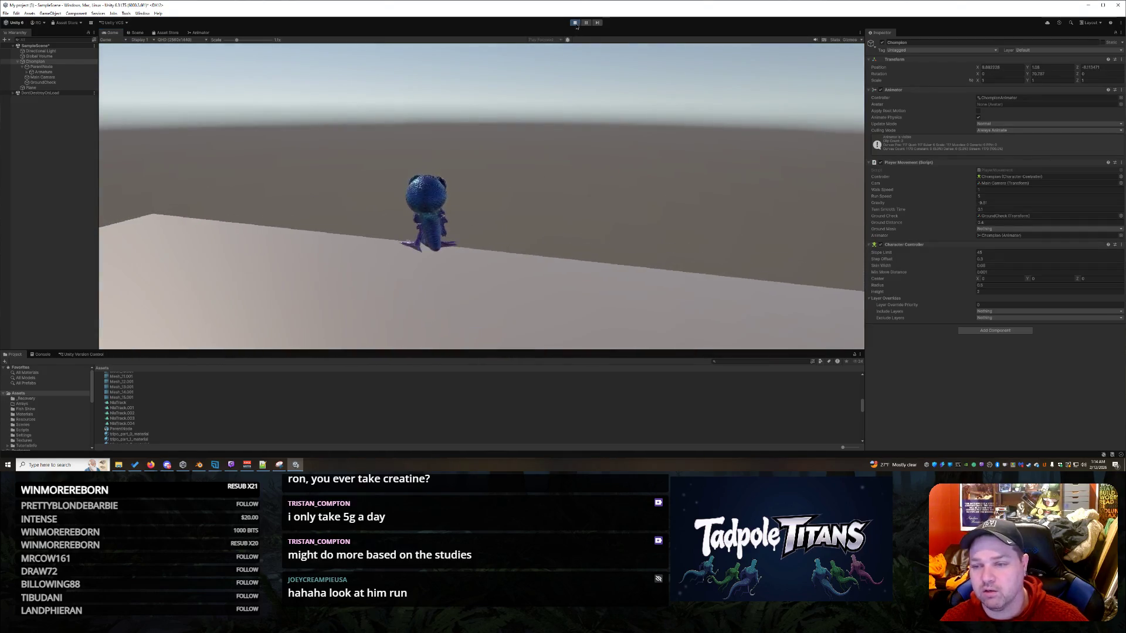
pyautogui.click(575, 24)
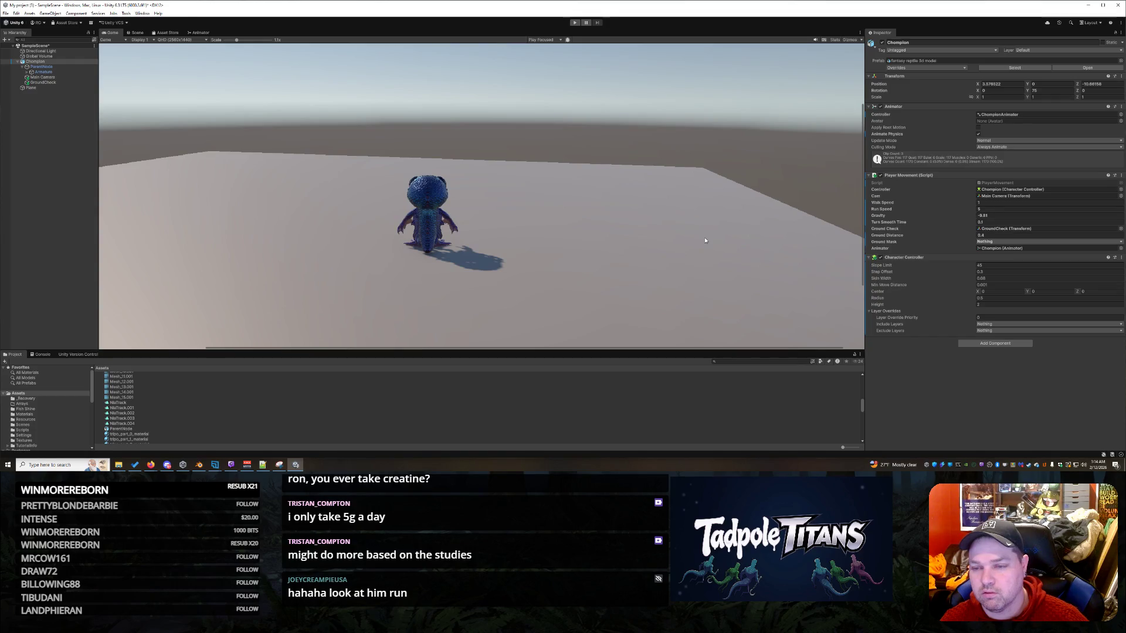
pyautogui.click(126, 408)
# - Open NlaTrack.001's Properties and play its preview on the automatic model in orthographic view
pyautogui.rightClick(126, 407)
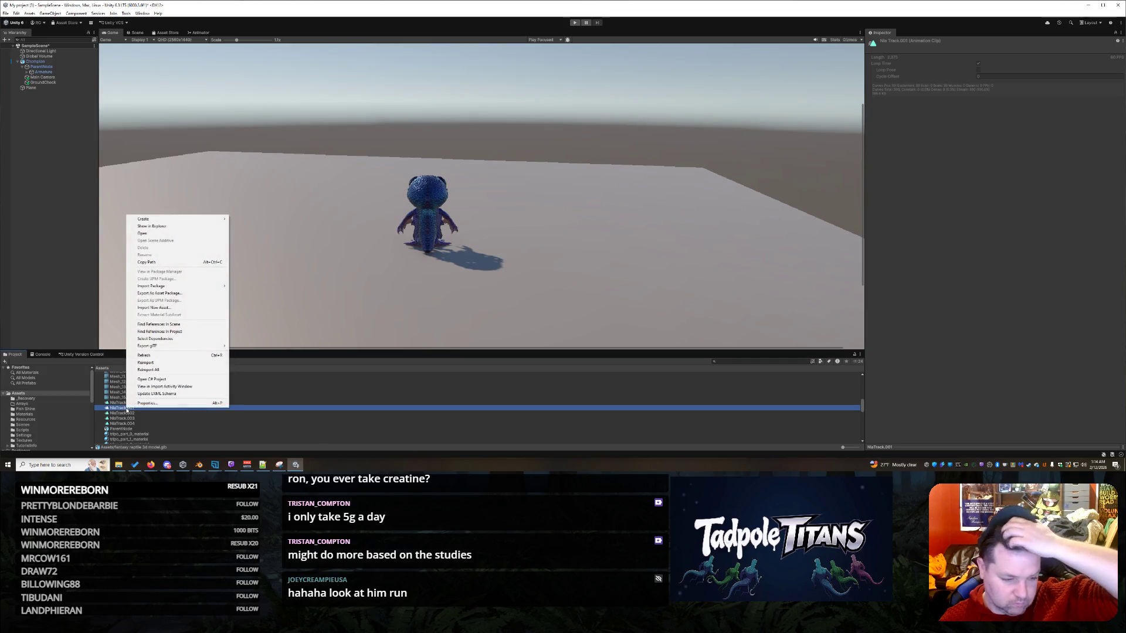
pyautogui.click(146, 403)
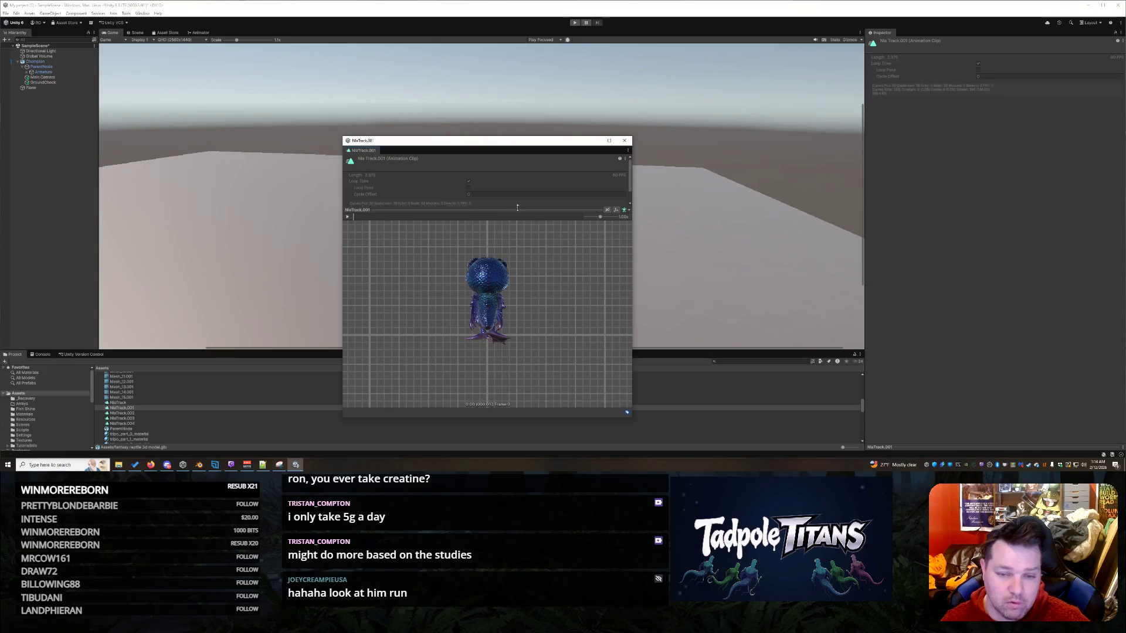
pyautogui.moveTo(449, 265)
pyautogui.mouseDown()
pyautogui.moveTo(715, 345)
pyautogui.moveTo(825, 353)
pyautogui.mouseUp()
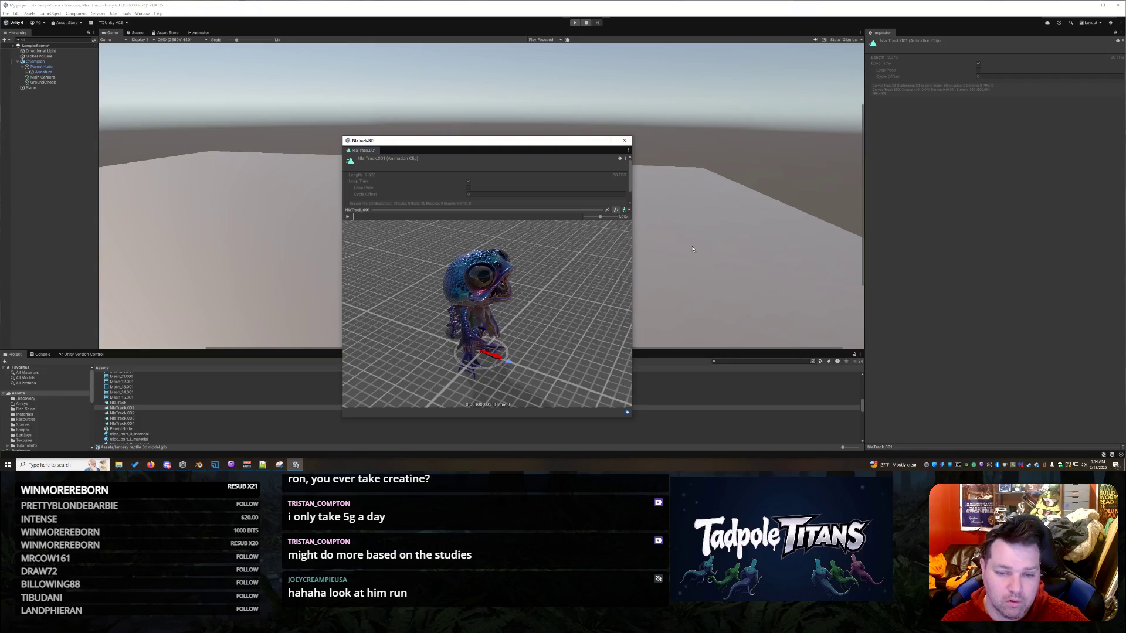
pyautogui.click(629, 211)
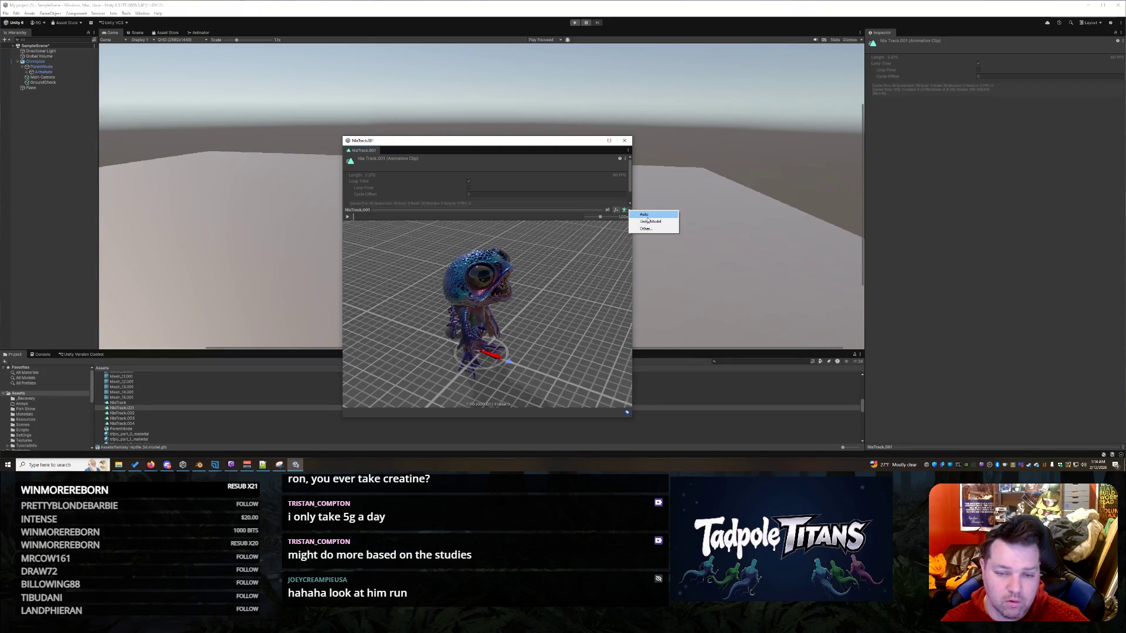
pyautogui.click(646, 215)
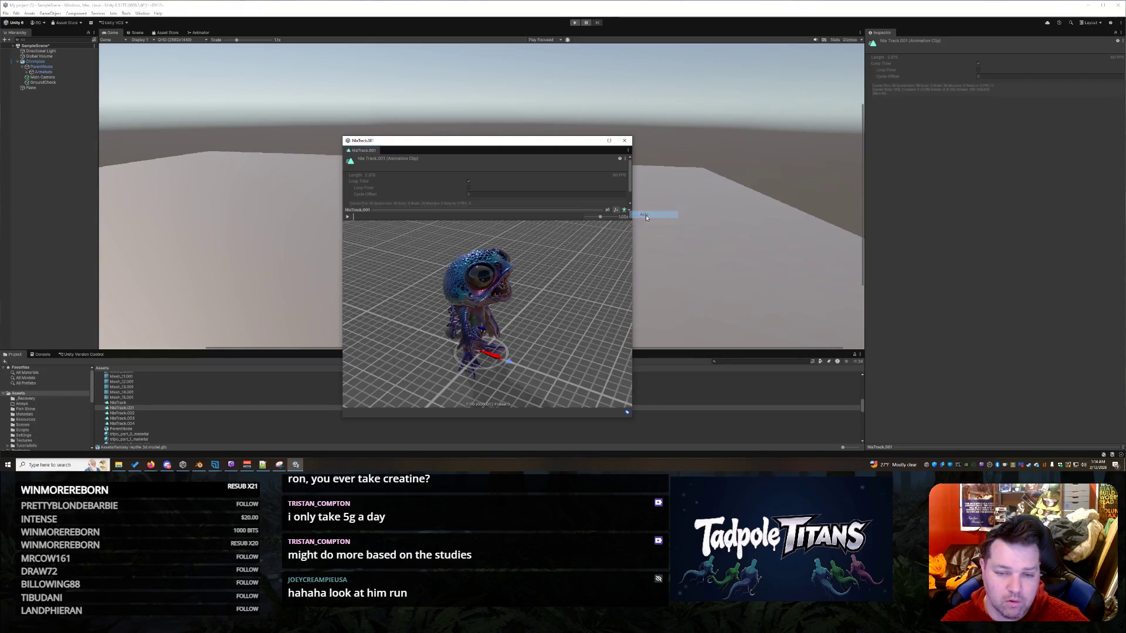
pyautogui.click(609, 210)
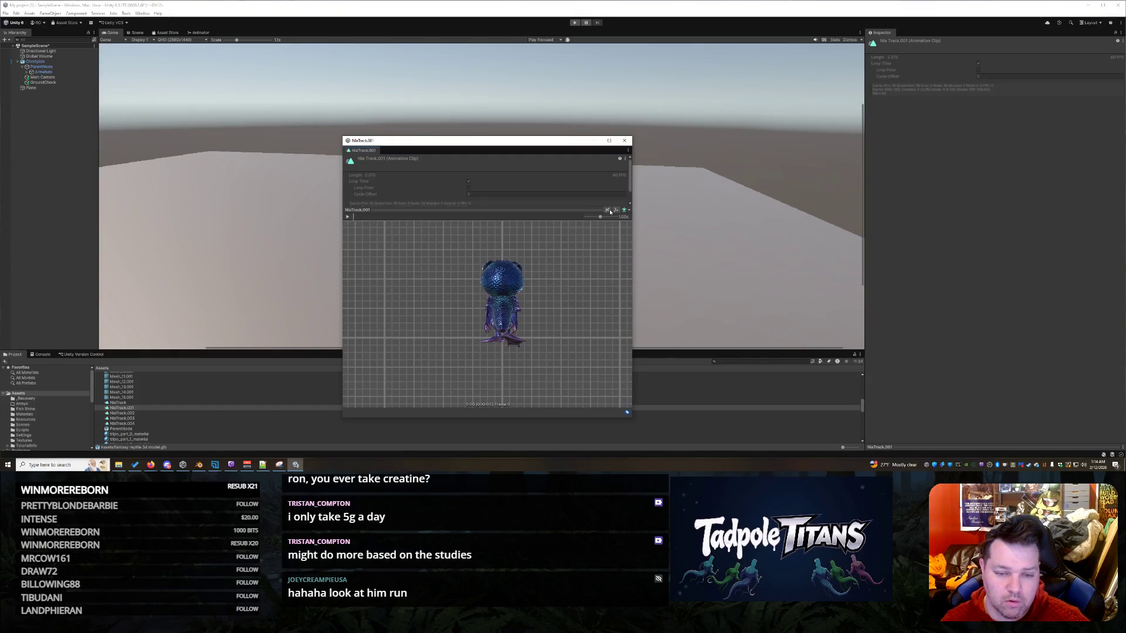
pyautogui.click(347, 217)
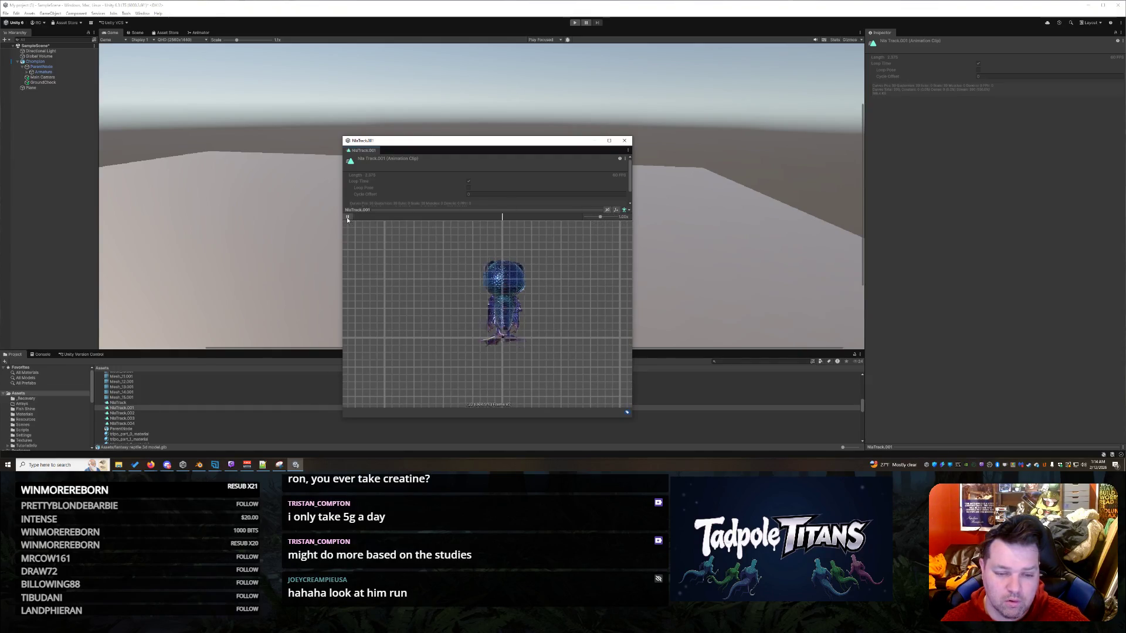
# - Pause the preview, slow its playback to about half speed, then close the Properties window
pyautogui.click(347, 218)
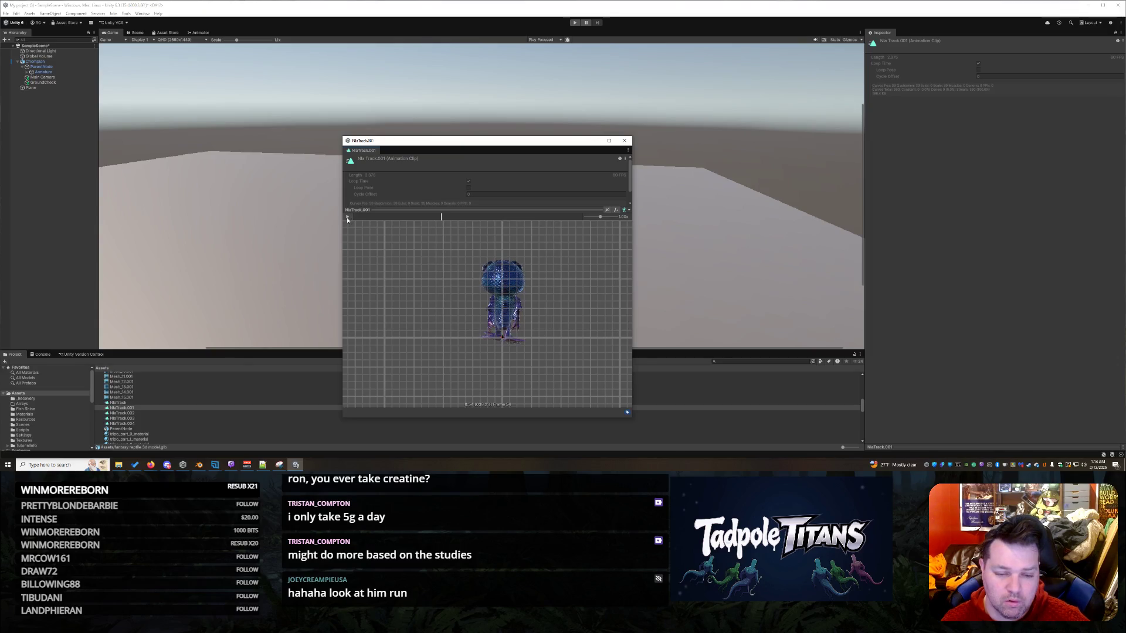
pyautogui.click(629, 209)
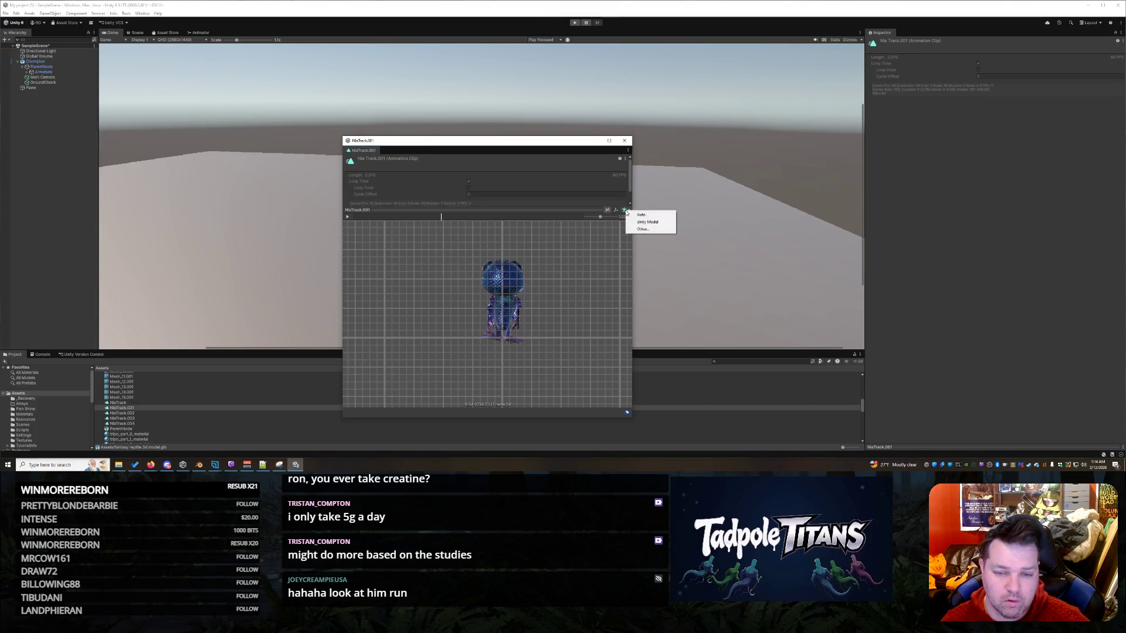
pyautogui.click(645, 213)
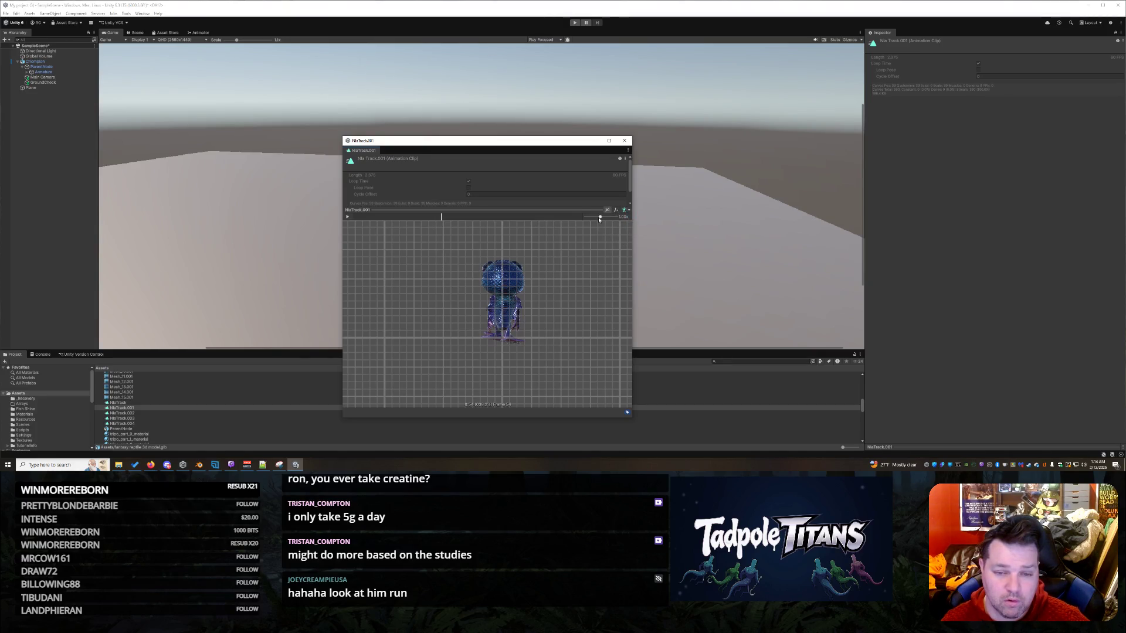
pyautogui.moveTo(600, 218); pyautogui.dragTo(575, 216)
pyautogui.click(628, 158)
pyautogui.click(624, 141)
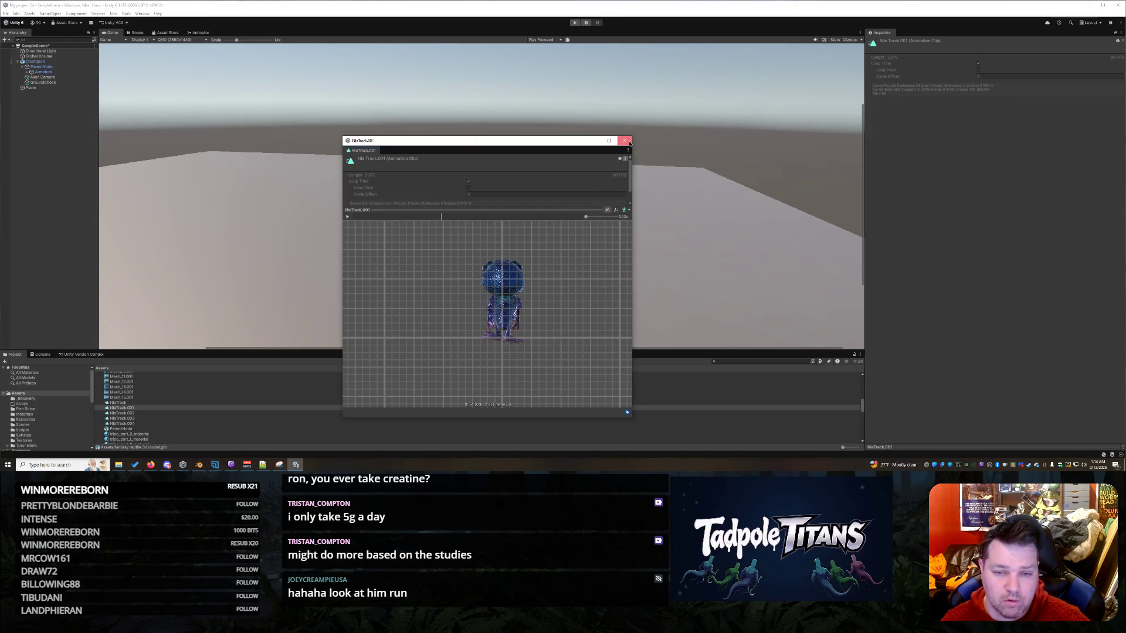
pyautogui.click(624, 140)
pyautogui.click(592, 254)
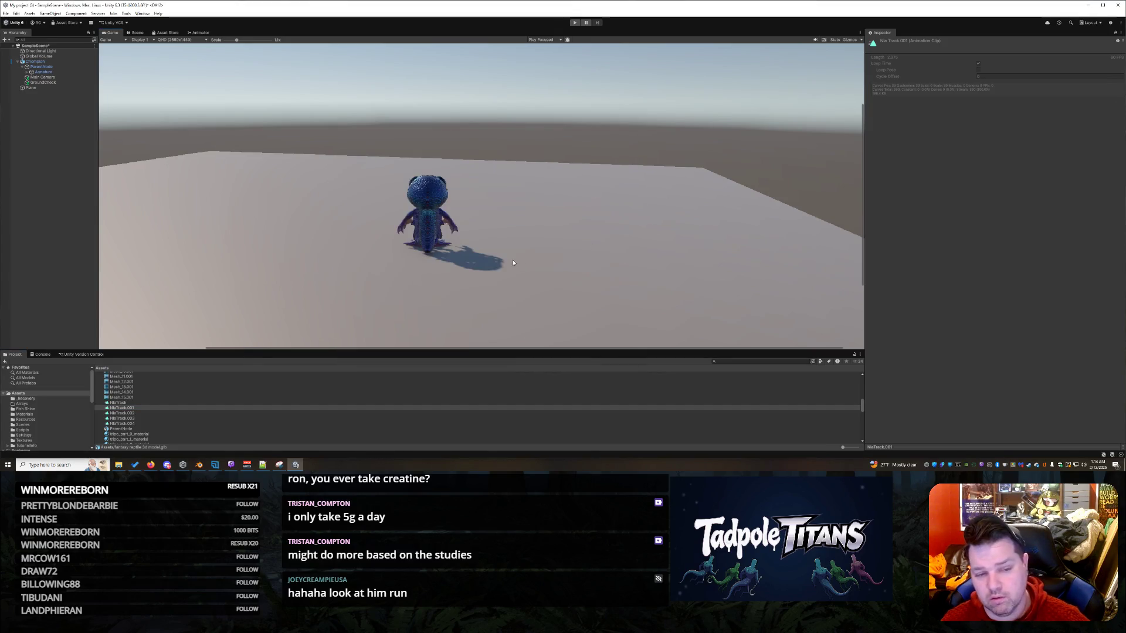
pyautogui.scroll(5, 414, 298)
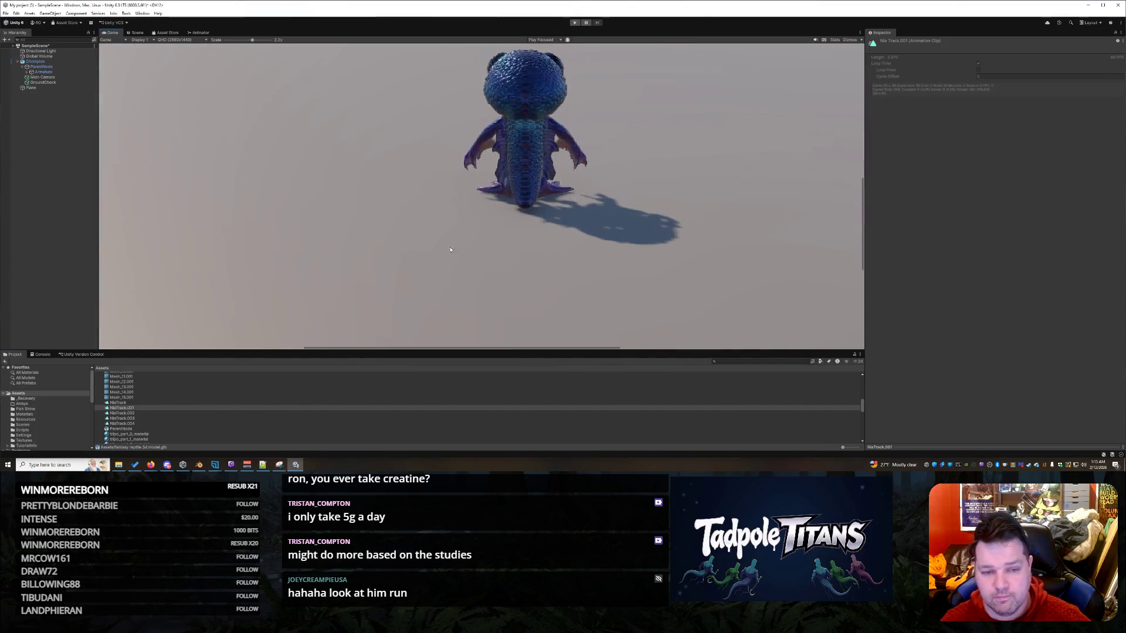
pyautogui.scroll(-5, 562, 240)
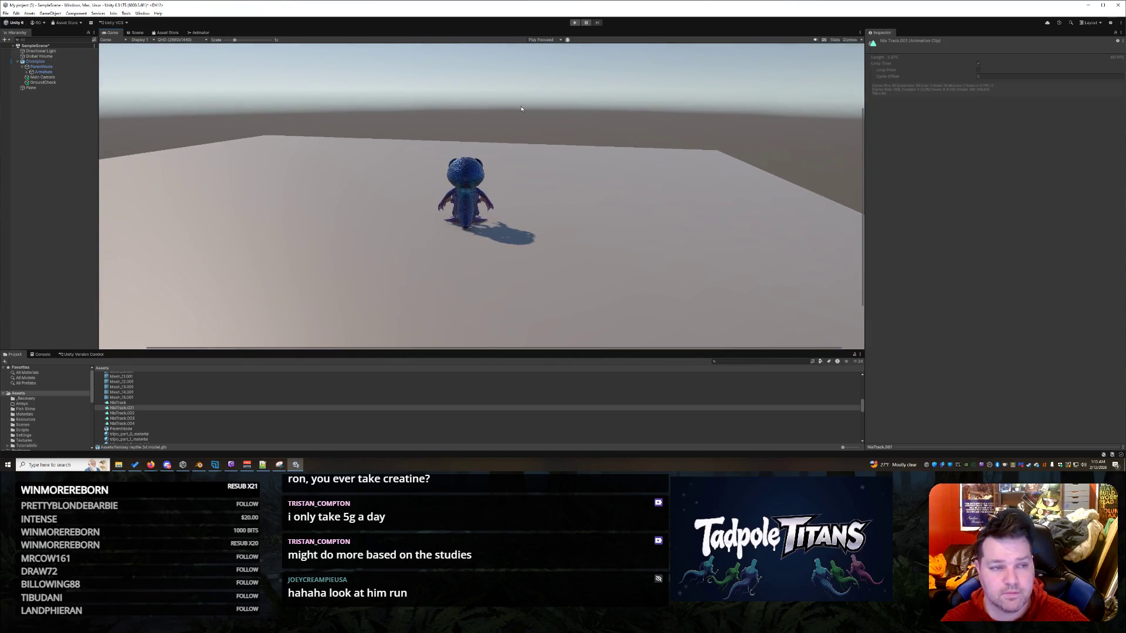
pyautogui.scroll(1, 639, 201)
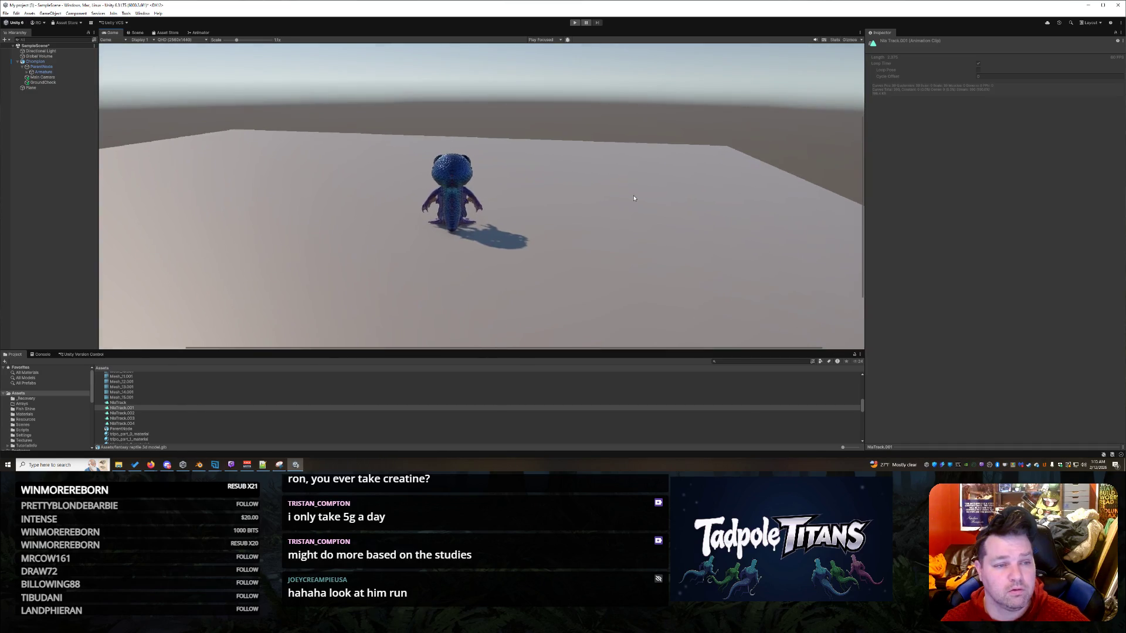
pyautogui.scroll(-2, 587, 207)
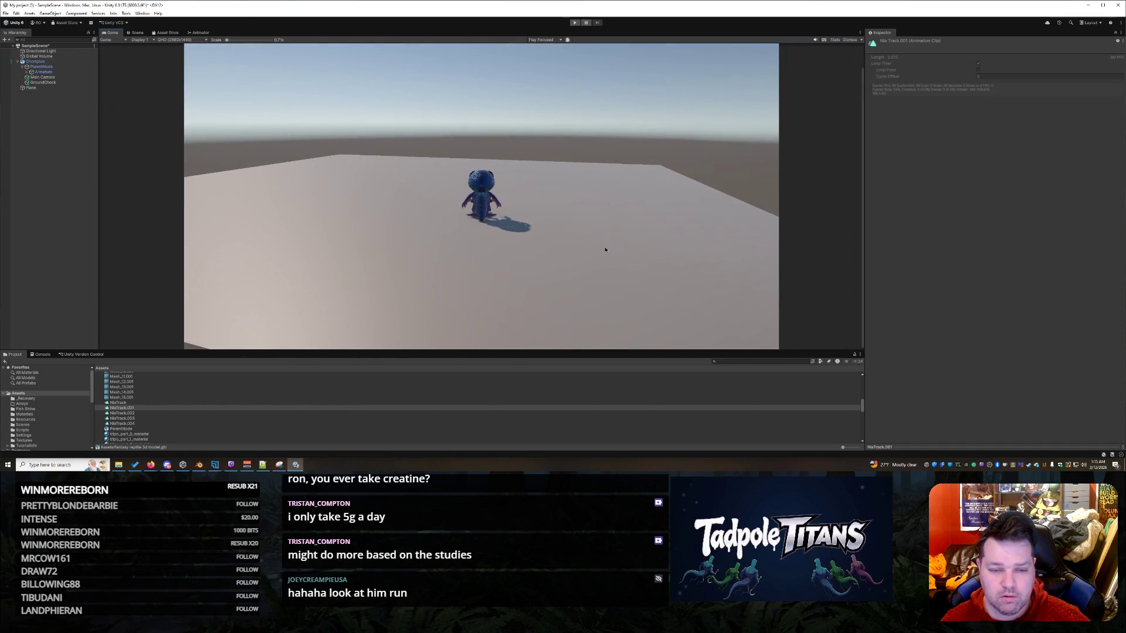
pyautogui.scroll(3, 603, 247)
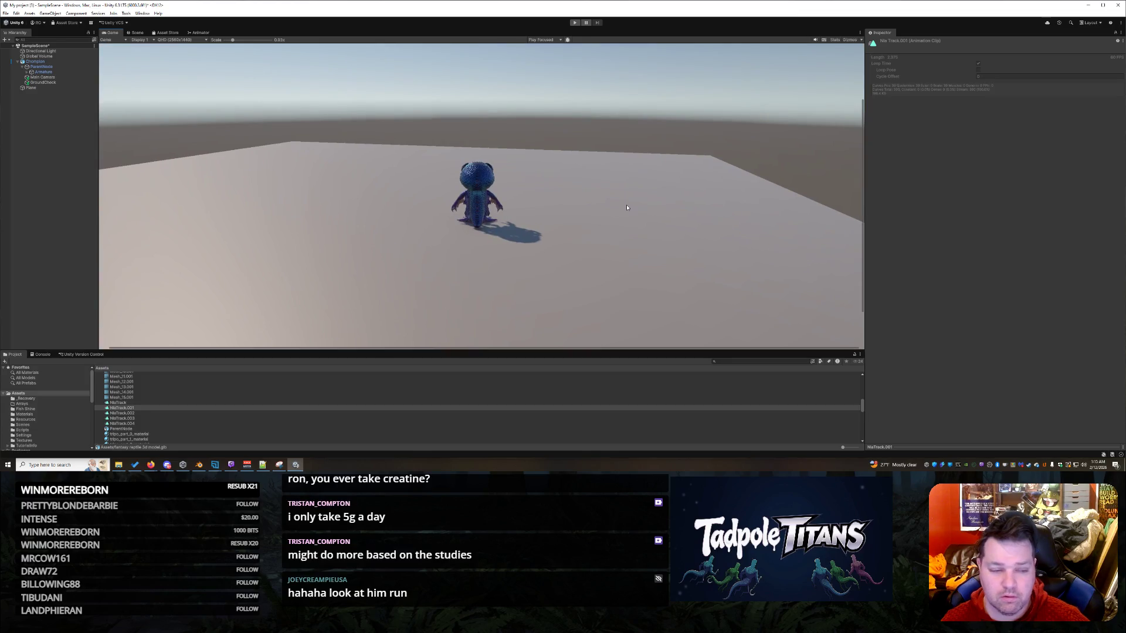
pyautogui.scroll(-1, 626, 207)
pyautogui.scroll(1, 626, 208)
pyautogui.hscroll(1, 627, 208)
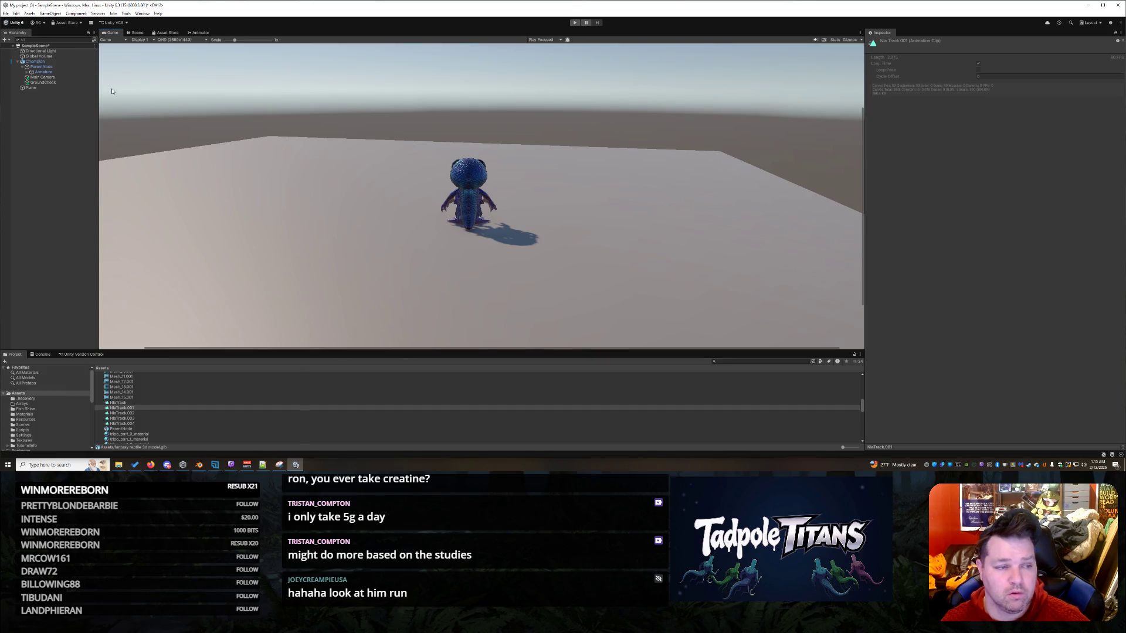
pyautogui.click(45, 82)
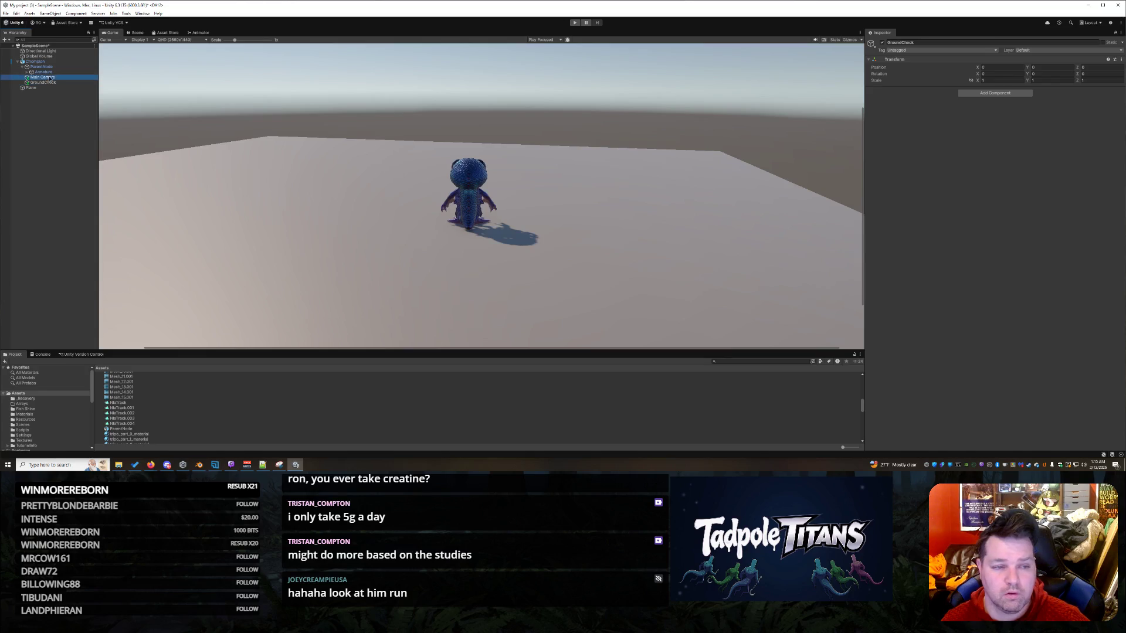
# - Select Main Camera, toggle its Camera Follow script, and enter Play mode to test it
pyautogui.click(51, 78)
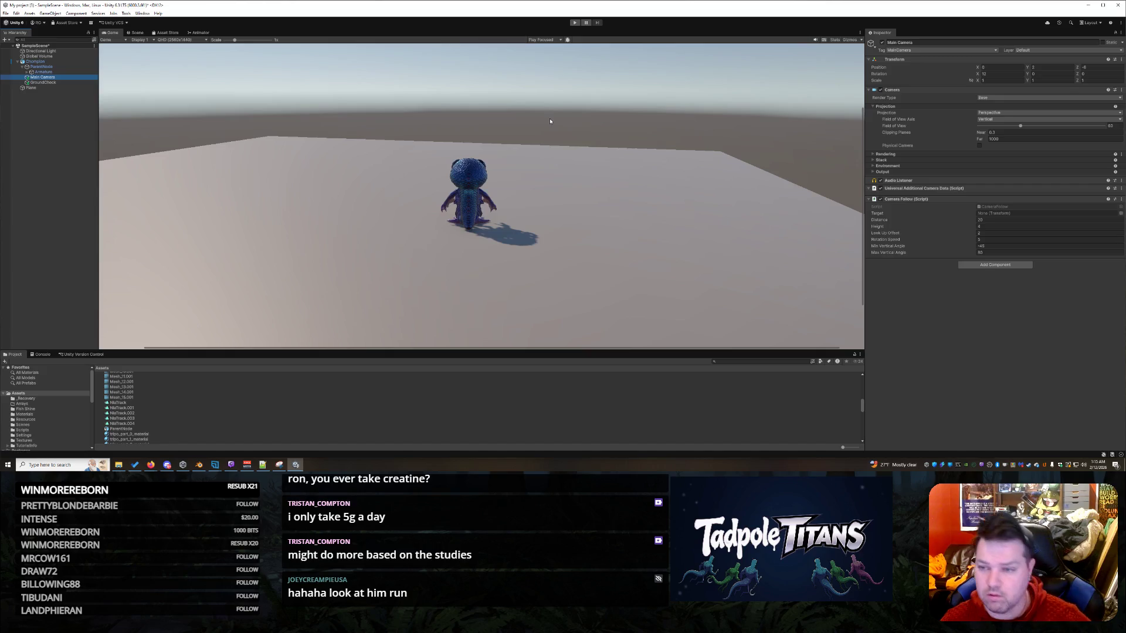
pyautogui.click(873, 155)
pyautogui.click(873, 155)
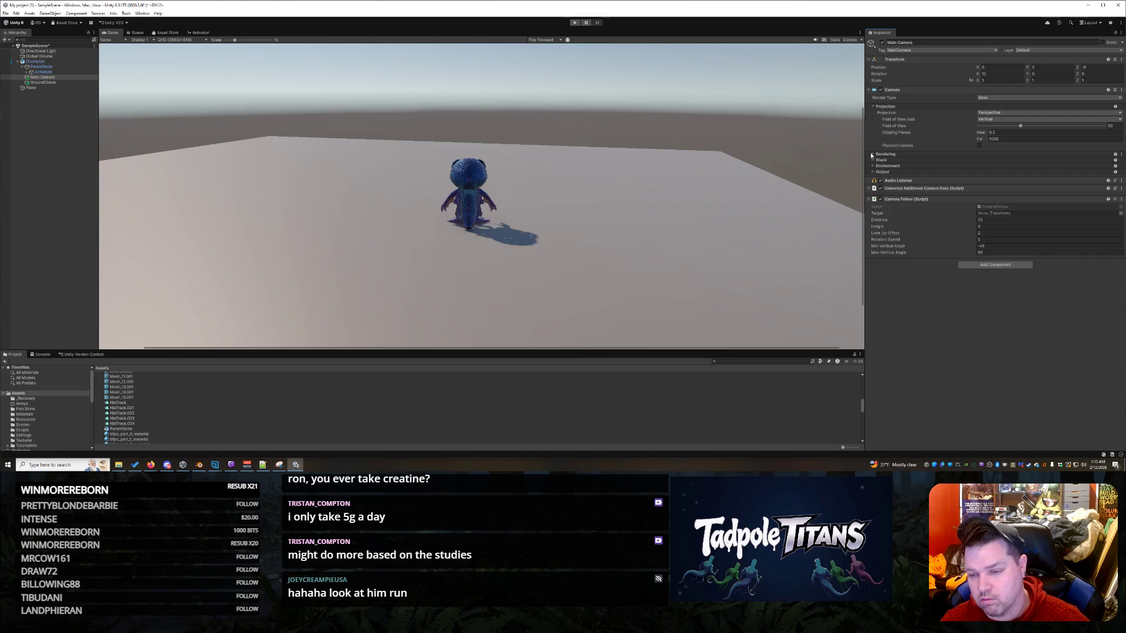
pyautogui.click(880, 199)
pyautogui.click(573, 23)
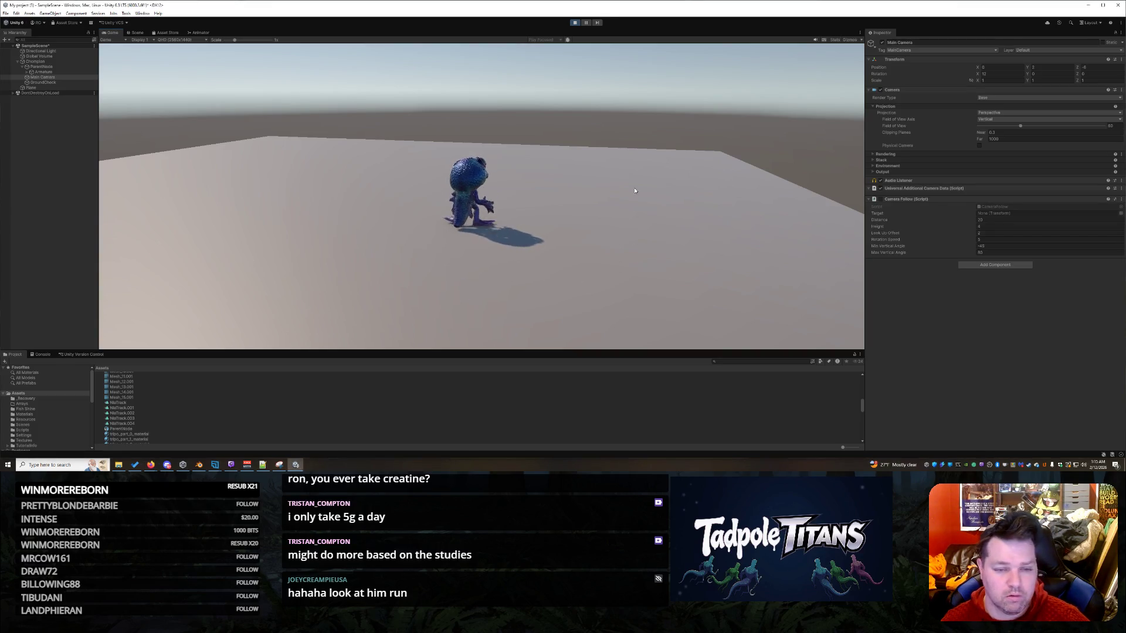
# - Walk the lizard with W, A and S as the camera follows, stop the game, and return to the Animator
pyautogui.press('s')
pyautogui.press('w')
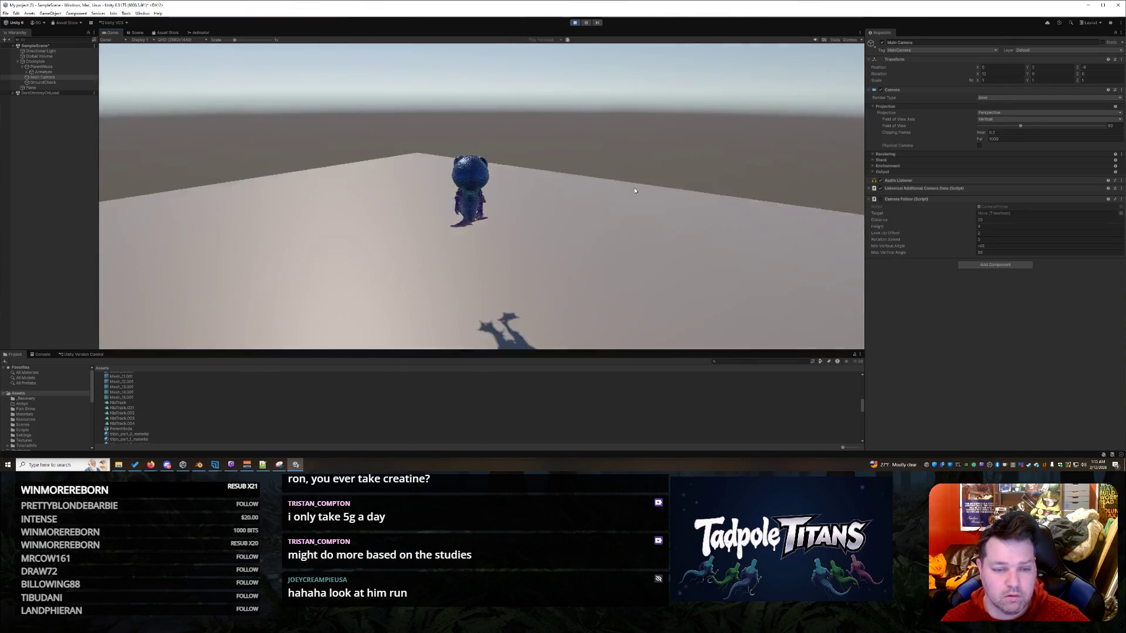
pyautogui.press('a')
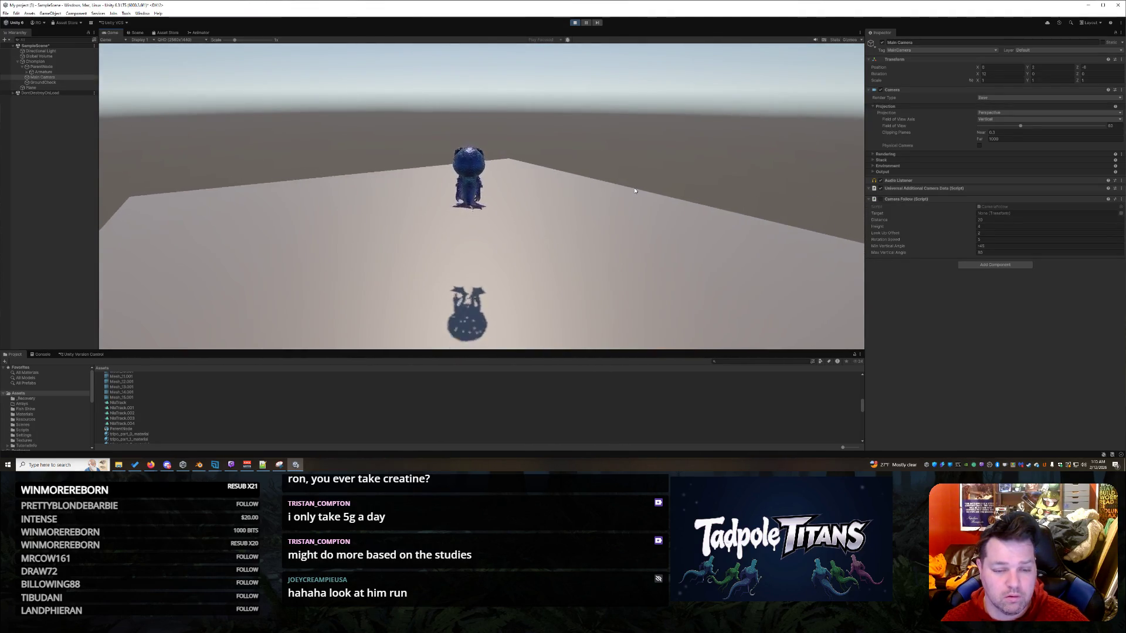
pyautogui.press('a')
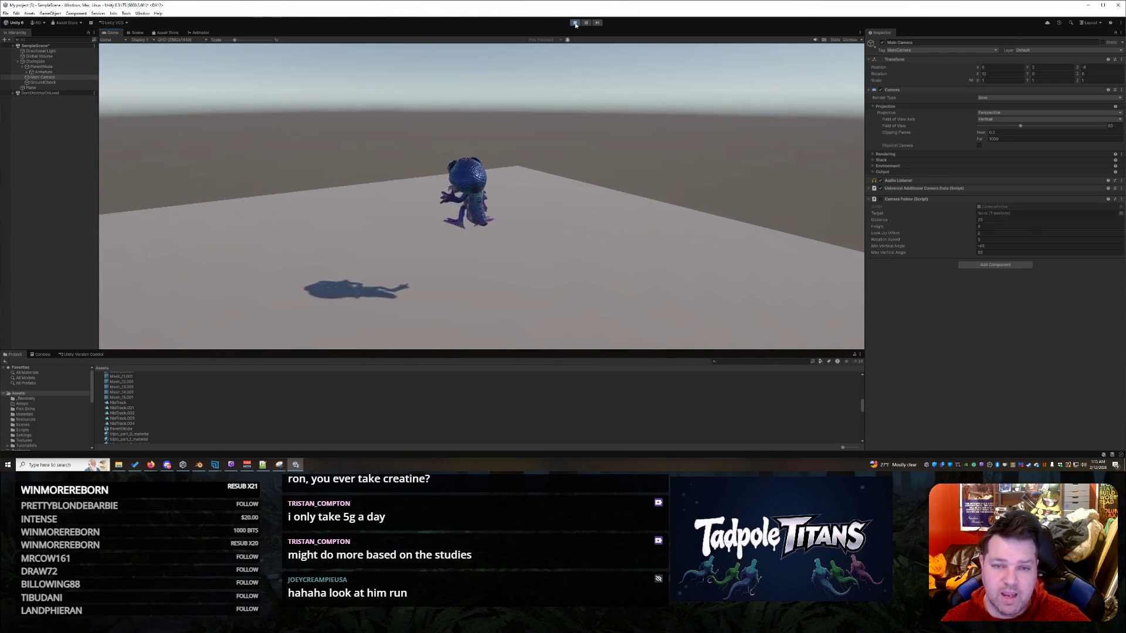
pyautogui.hotkey('ctrl', 'p')
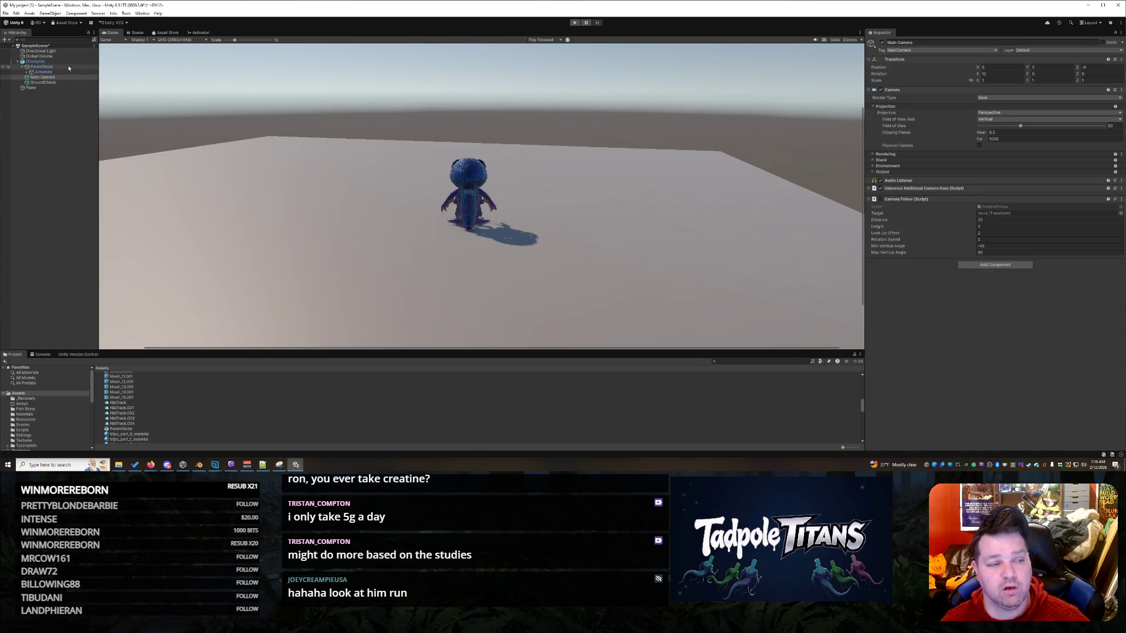
pyautogui.click(199, 32)
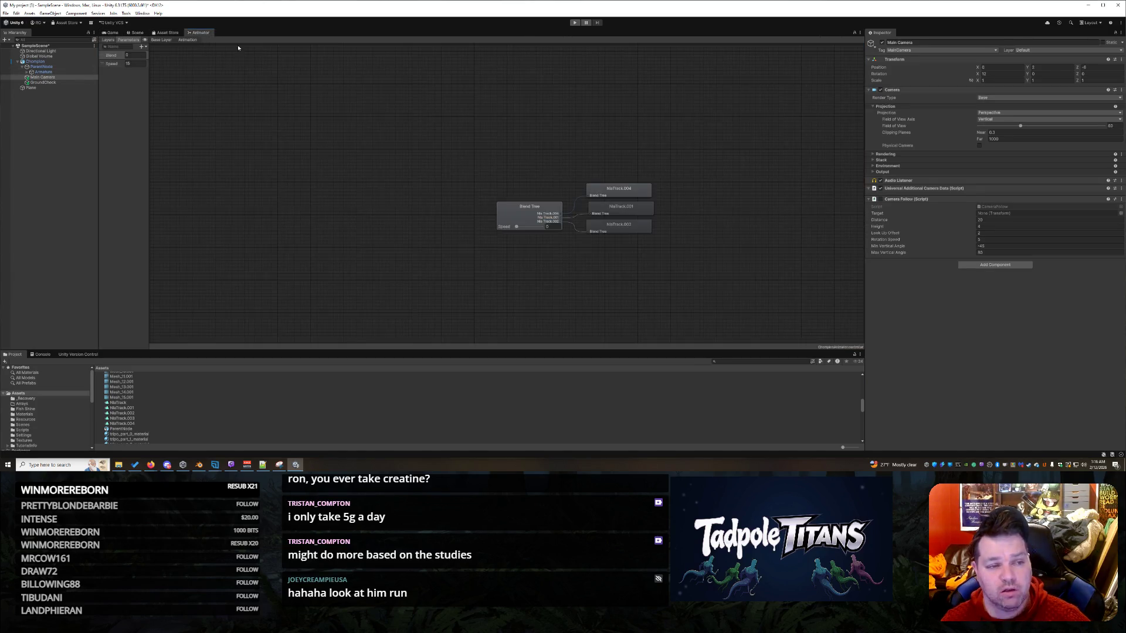
# - Select the Blend Tree, then open PlayerMovement.cs from the Scripts folder for editing
pyautogui.click(527, 218)
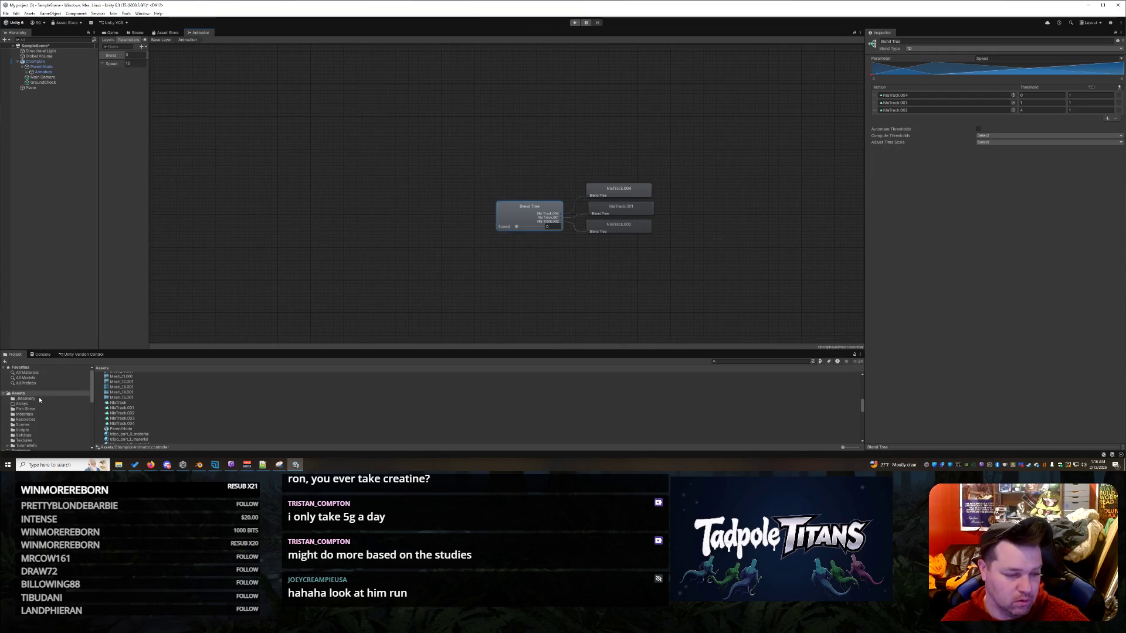
pyautogui.click(24, 430)
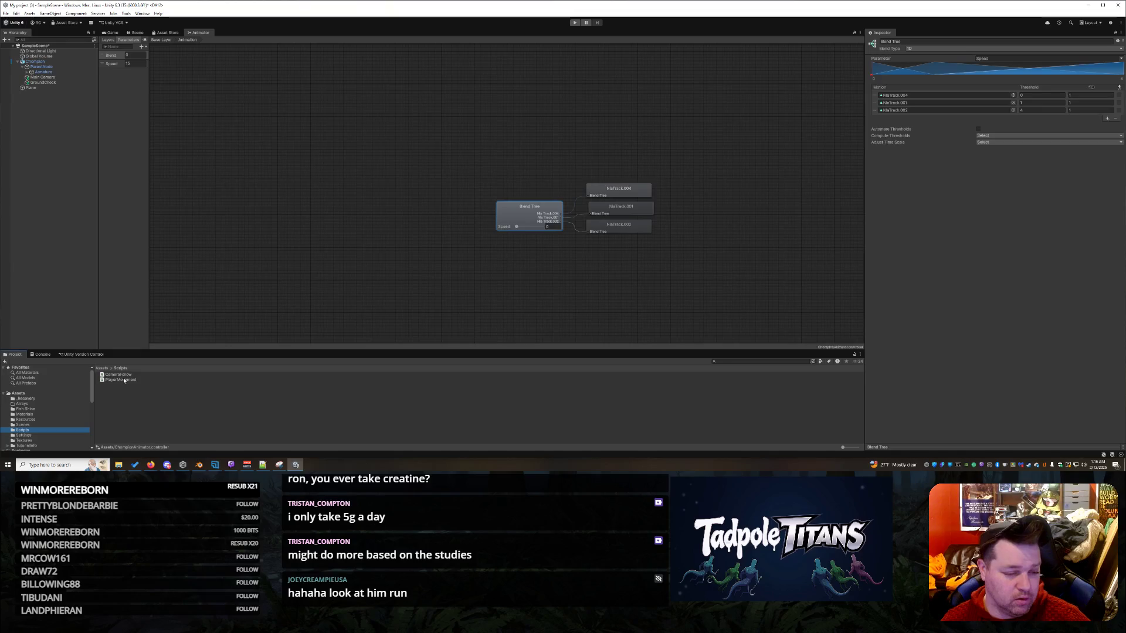
pyautogui.doubleClick(120, 379)
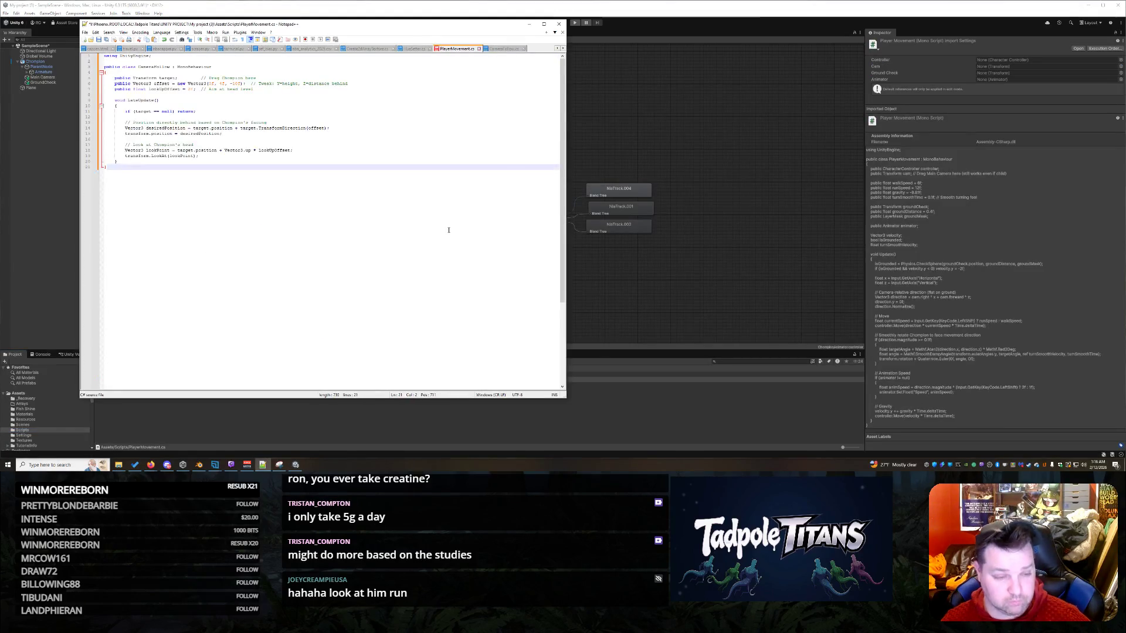
# - Replace all CameraFollow.cs code with the pasted follow-camera code, save, and reselect Chompion in Unity
pyautogui.click(496, 50)
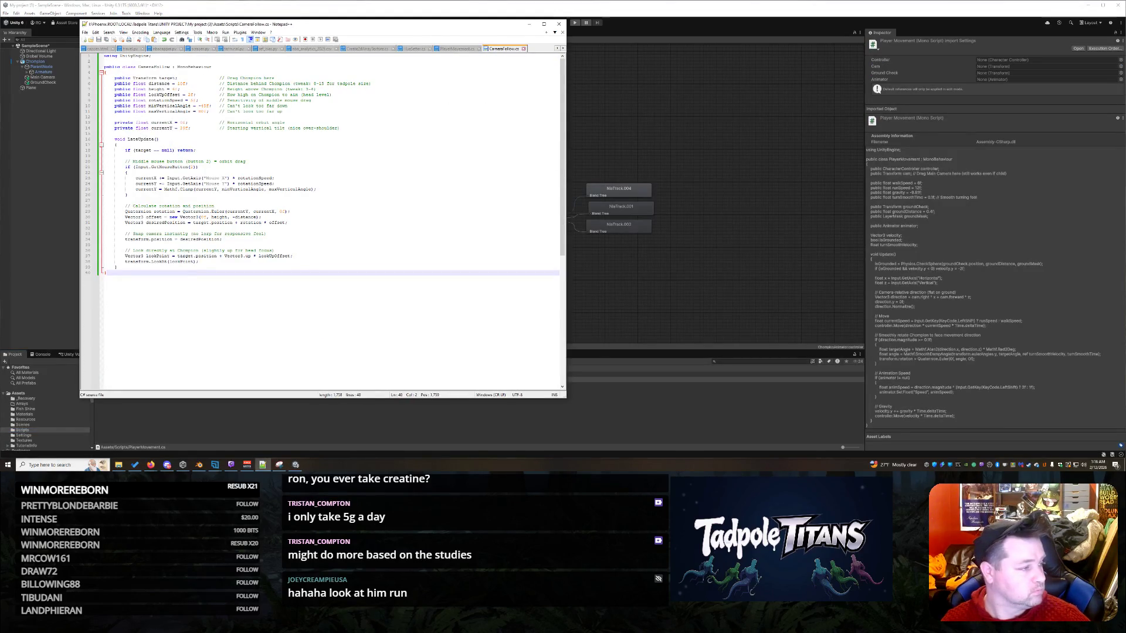
pyautogui.click(410, 200)
pyautogui.hotkey('ctrl', 'a')
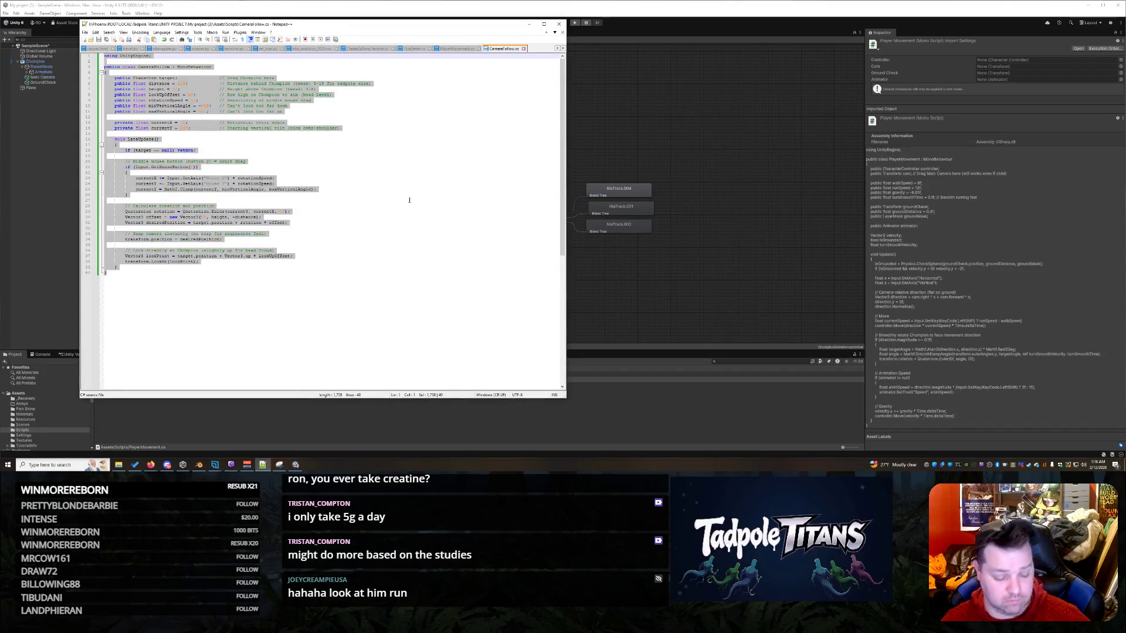
pyautogui.hotkey('ctrl', 'v')
pyautogui.hotkey('ctrl', 's')
pyautogui.click(629, 87)
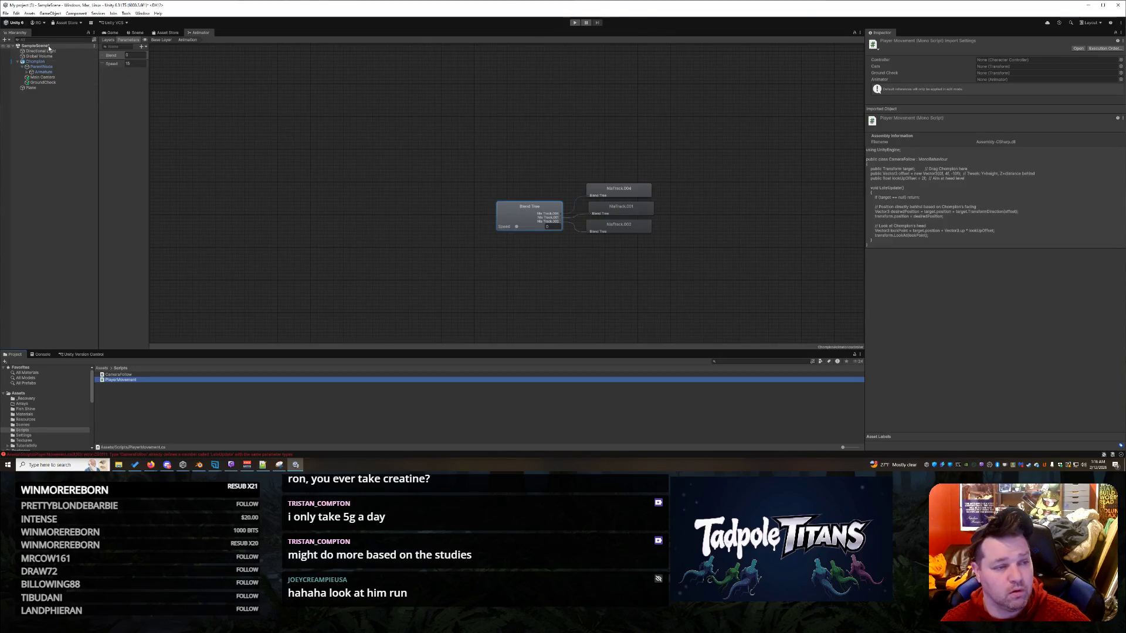
pyautogui.click(35, 61)
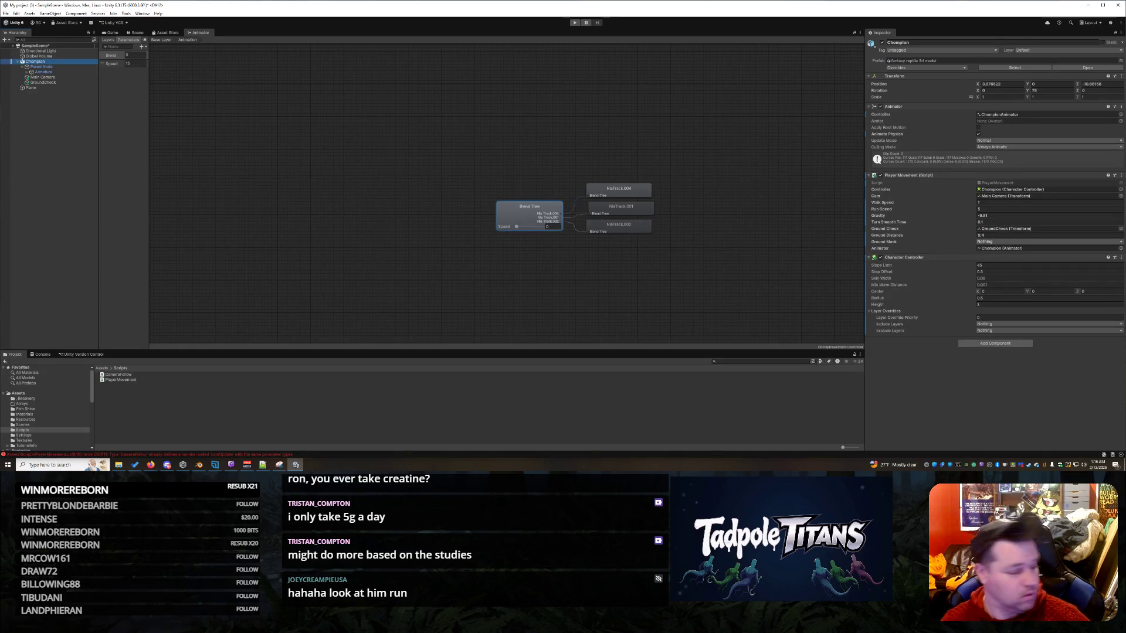
# - Glance at the browser, then select the Blend Tree node to show its per-motion thresholds
pyautogui.hotkey('alt', 'Tab')
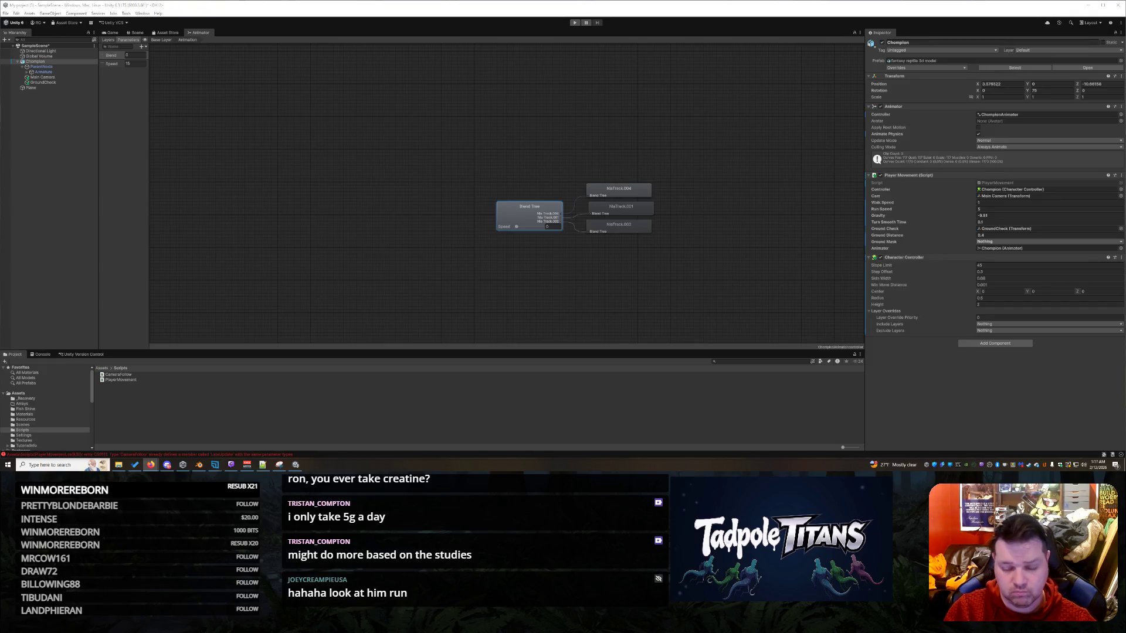
pyautogui.click(530, 219)
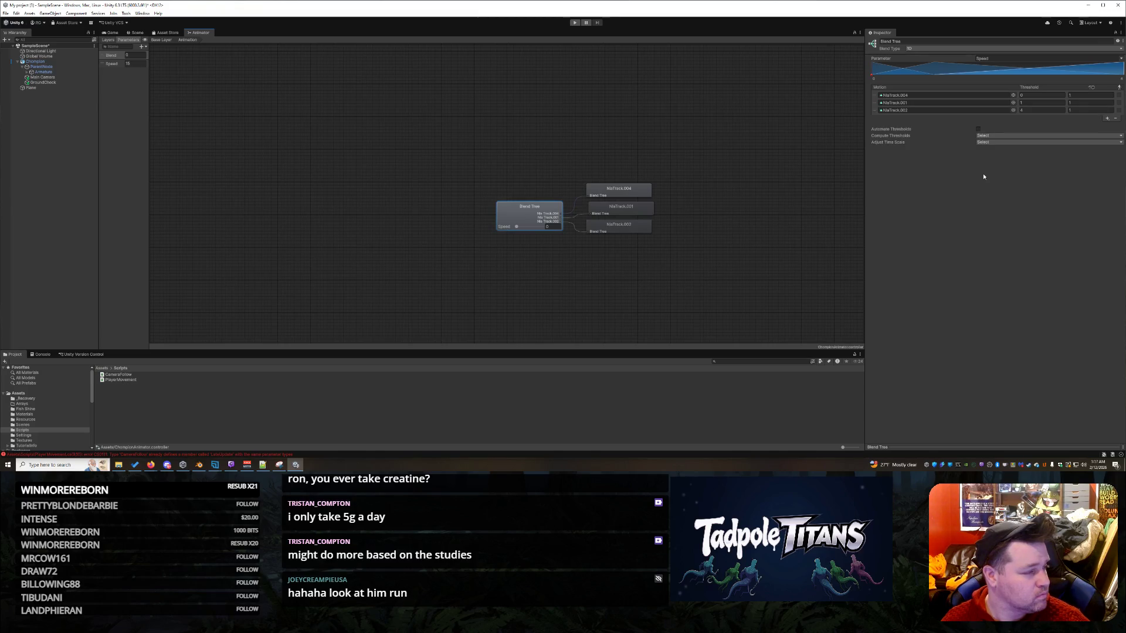
# - Set NlaTrack.004's blend value to 0.01, then start Play mode and watch the Game view
pyautogui.click(1082, 94)
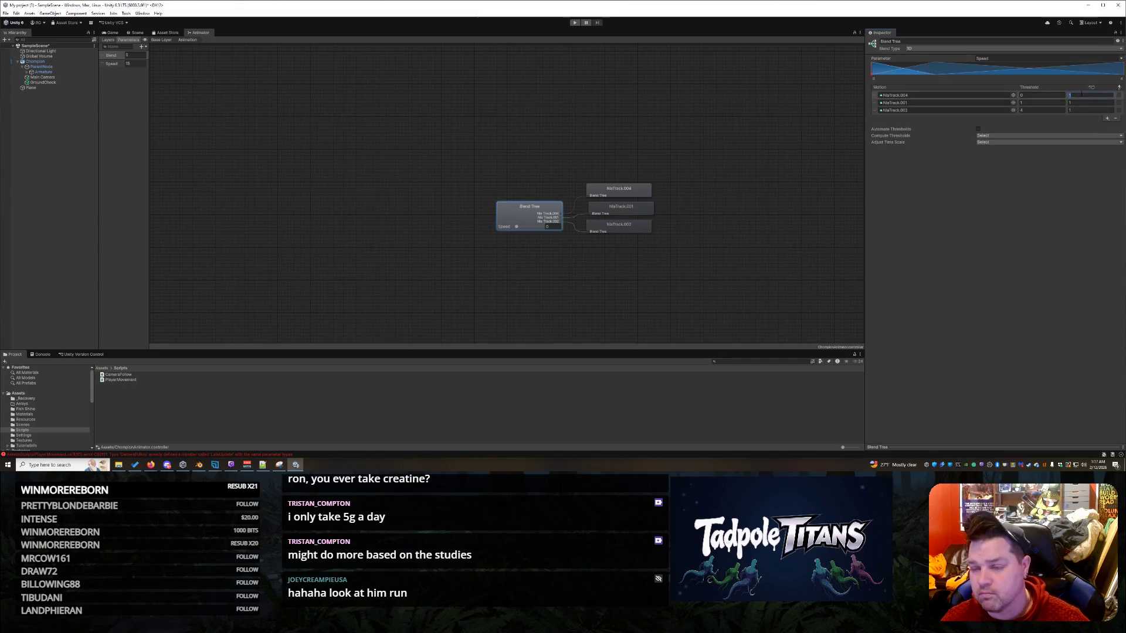
pyautogui.write('0.01')
pyautogui.press('Tab')
pyautogui.click(1078, 111)
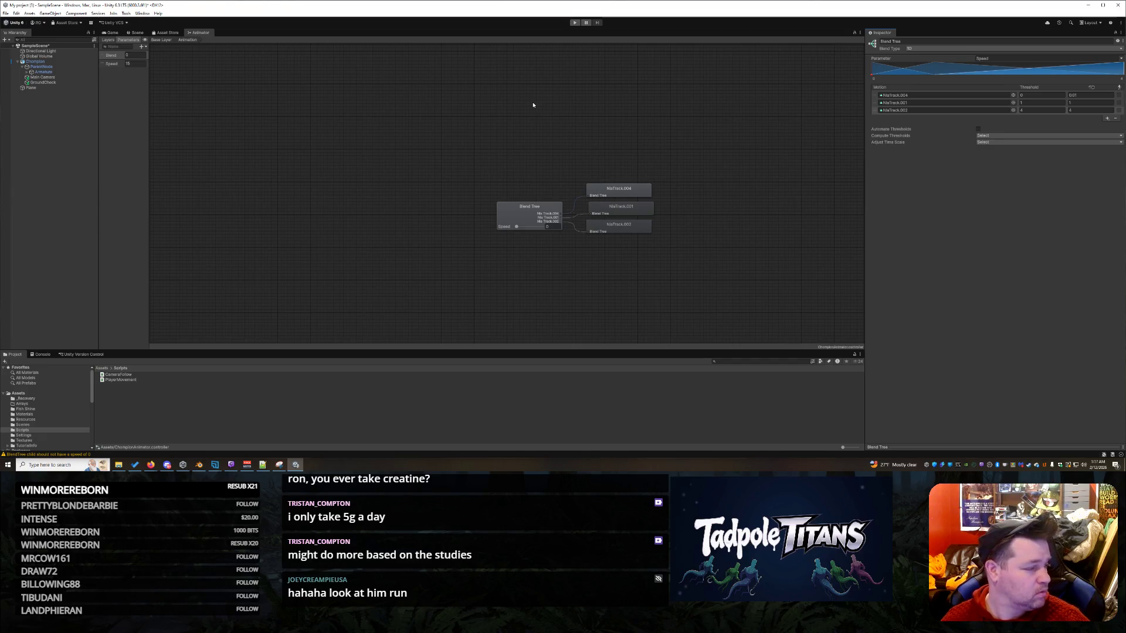
pyautogui.click(575, 24)
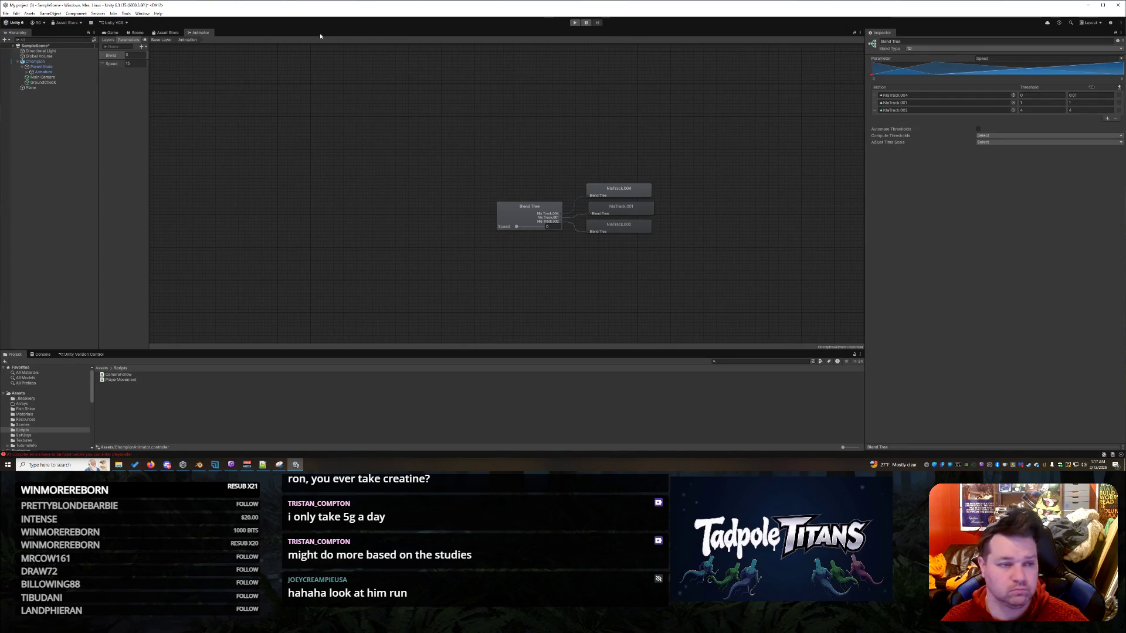
pyautogui.click(112, 32)
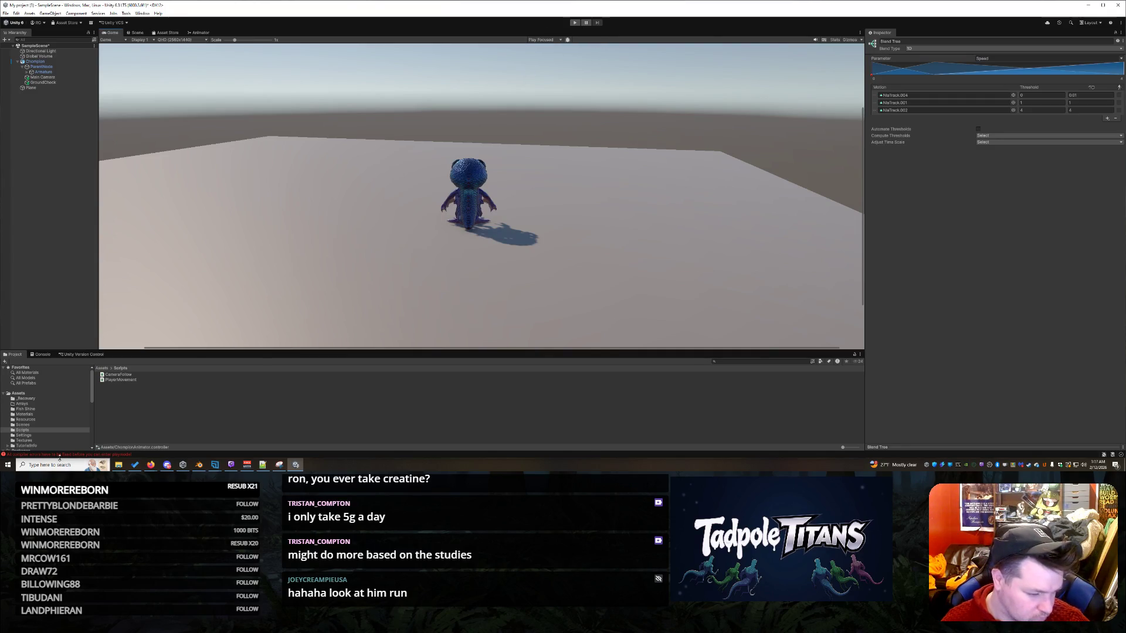
# - Read the latest compile error and BlendTree speed warning in the Console, then return to the Animator graph
pyautogui.click(43, 354)
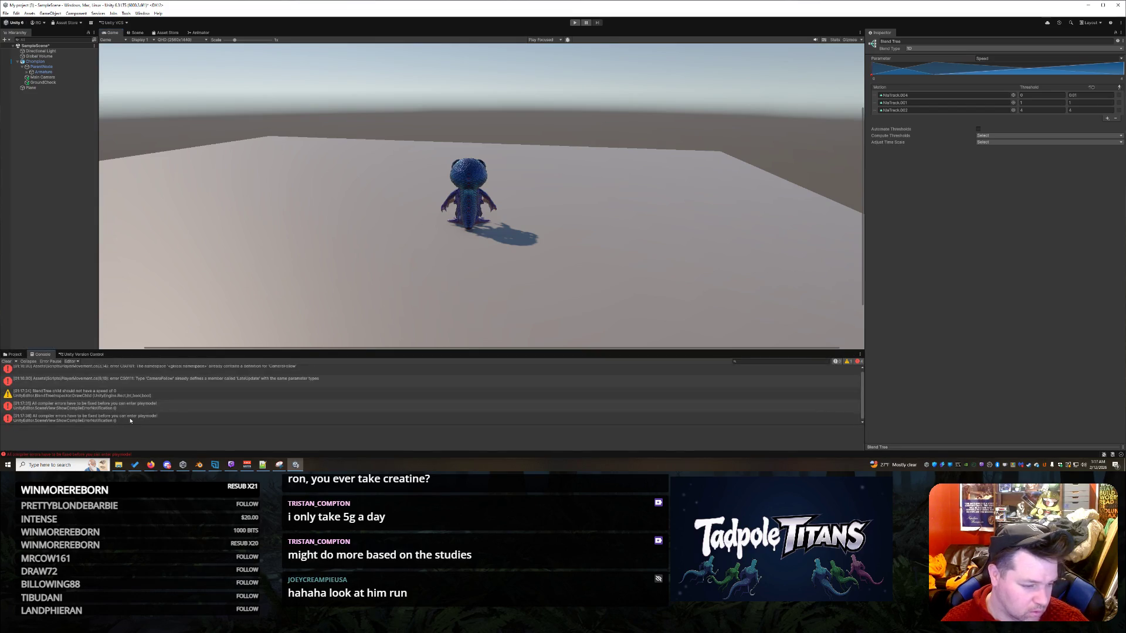
pyautogui.click(131, 420)
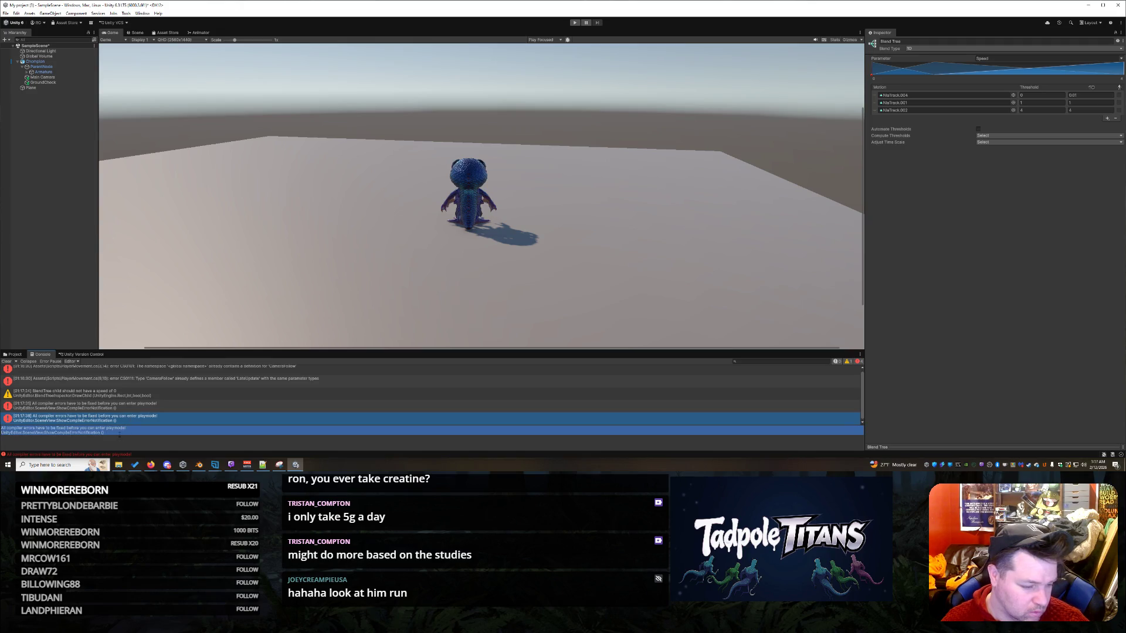
pyautogui.click(107, 395)
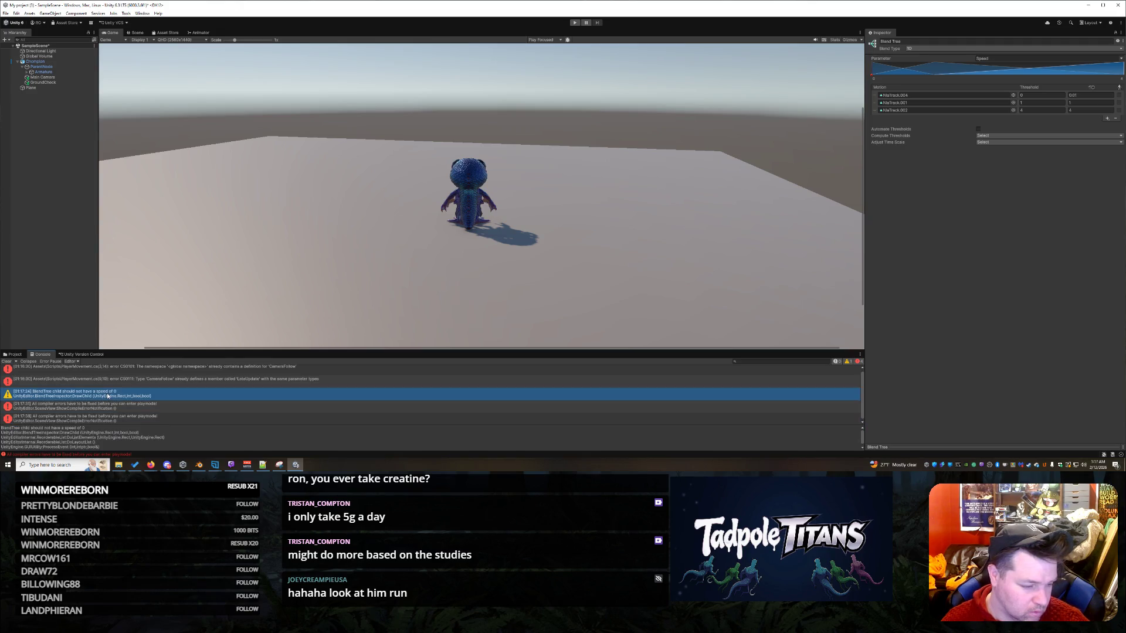
pyautogui.tripleClick(130, 444)
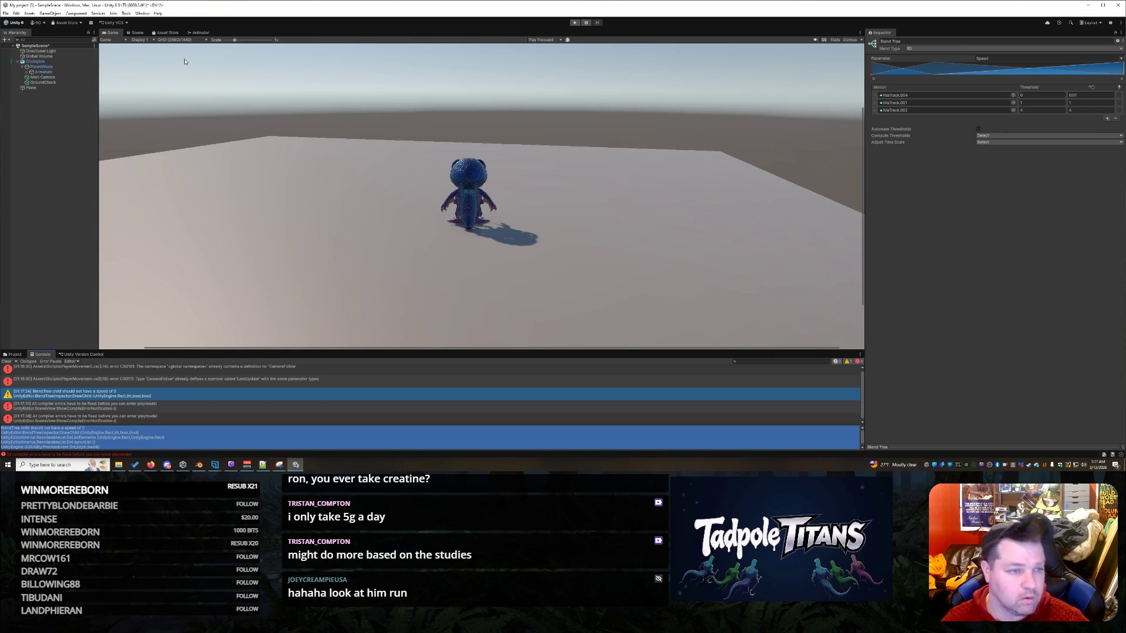
pyautogui.click(197, 32)
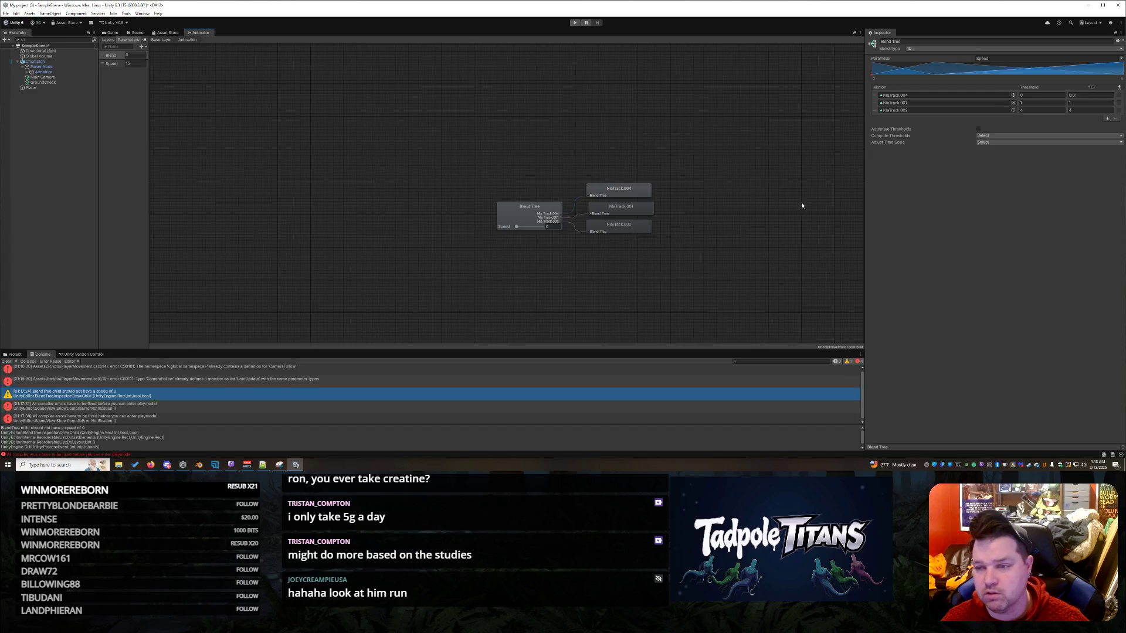
# - Change NlaTrack.004's blend value to 1 and confirm NlaTrack.001's value
pyautogui.click(1083, 95)
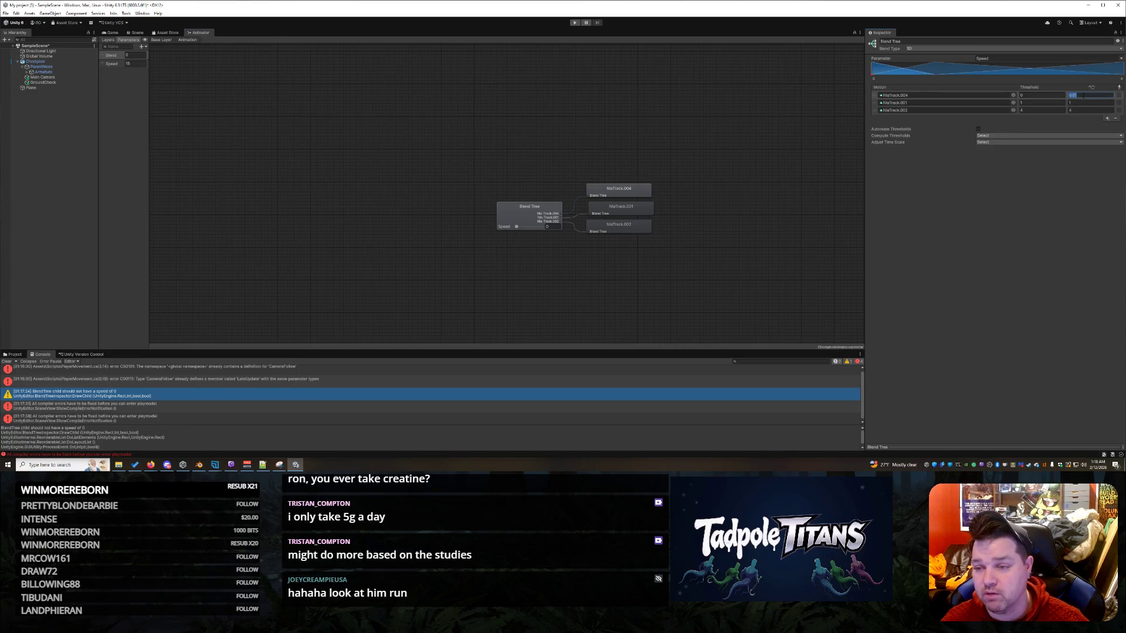
pyautogui.write('1')
pyautogui.press('Tab')
pyautogui.press('Return')
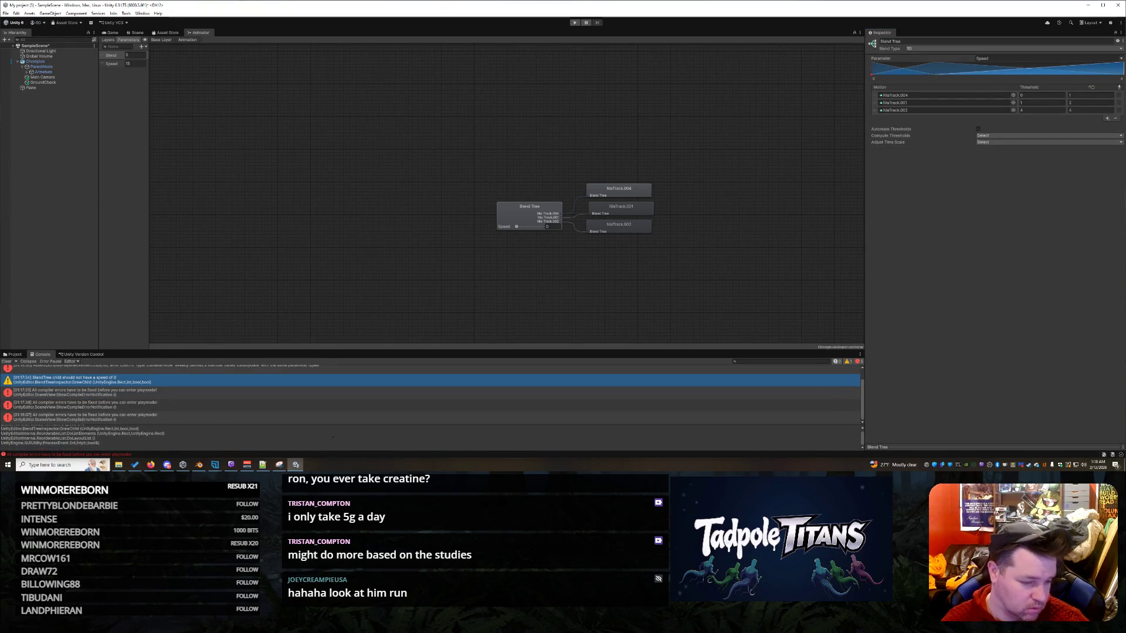
# - Keep NlaTrack.002 at 4 and run the scene again, surfacing the CameraFollow compile errors
pyautogui.moveTo(3, 428); pyautogui.dragTo(155, 438)
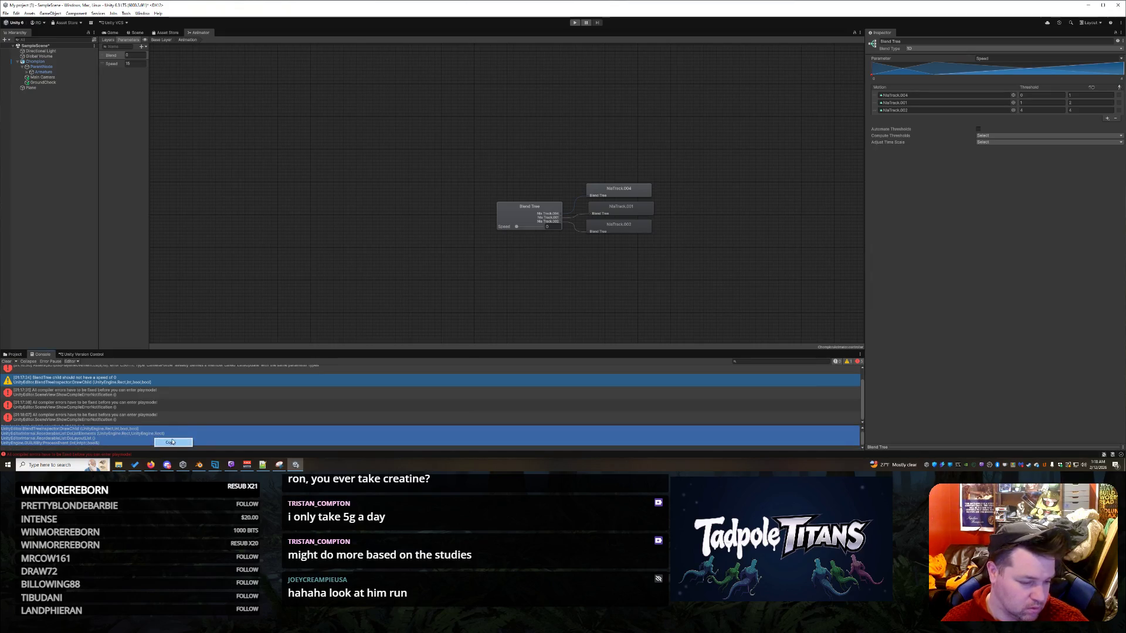
pyautogui.click(530, 211)
pyautogui.click(612, 150)
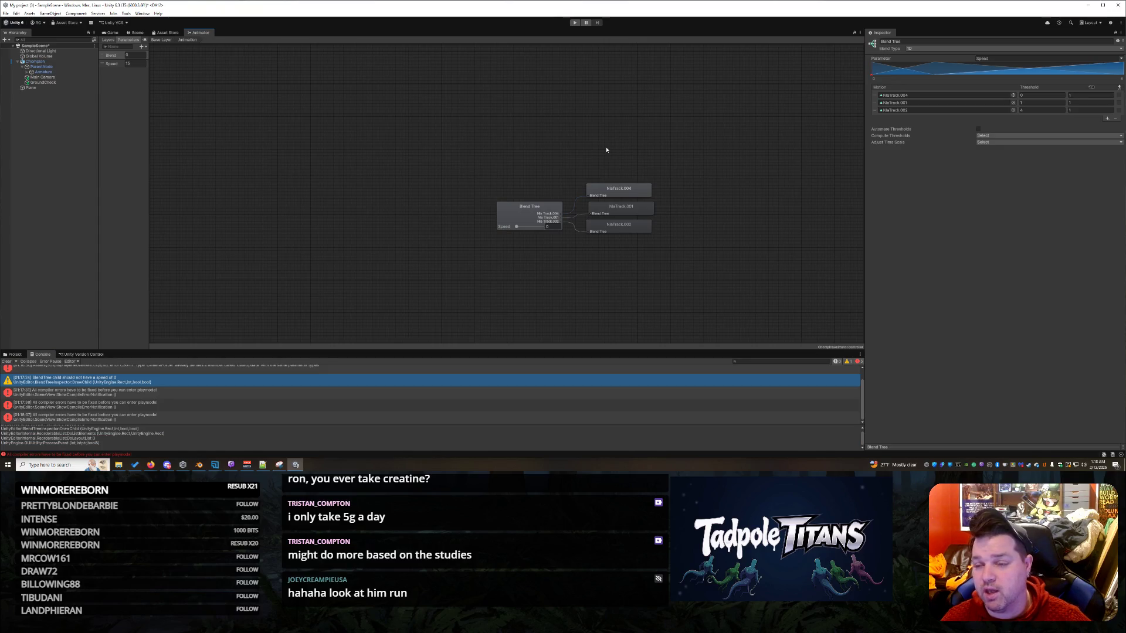
pyautogui.click(1089, 109)
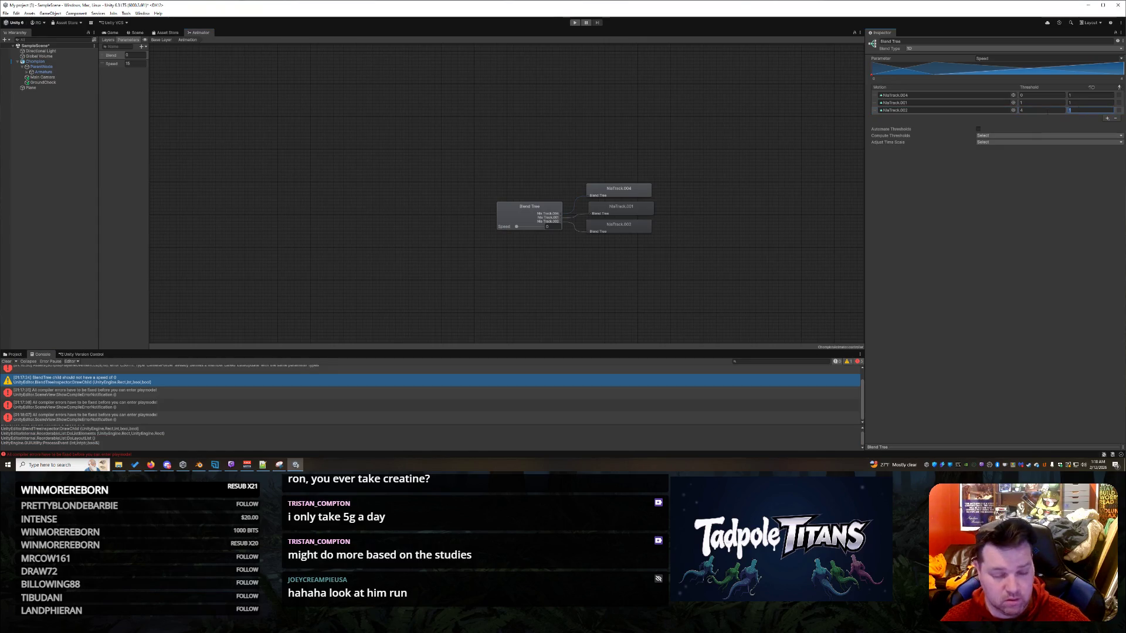
pyautogui.click(575, 22)
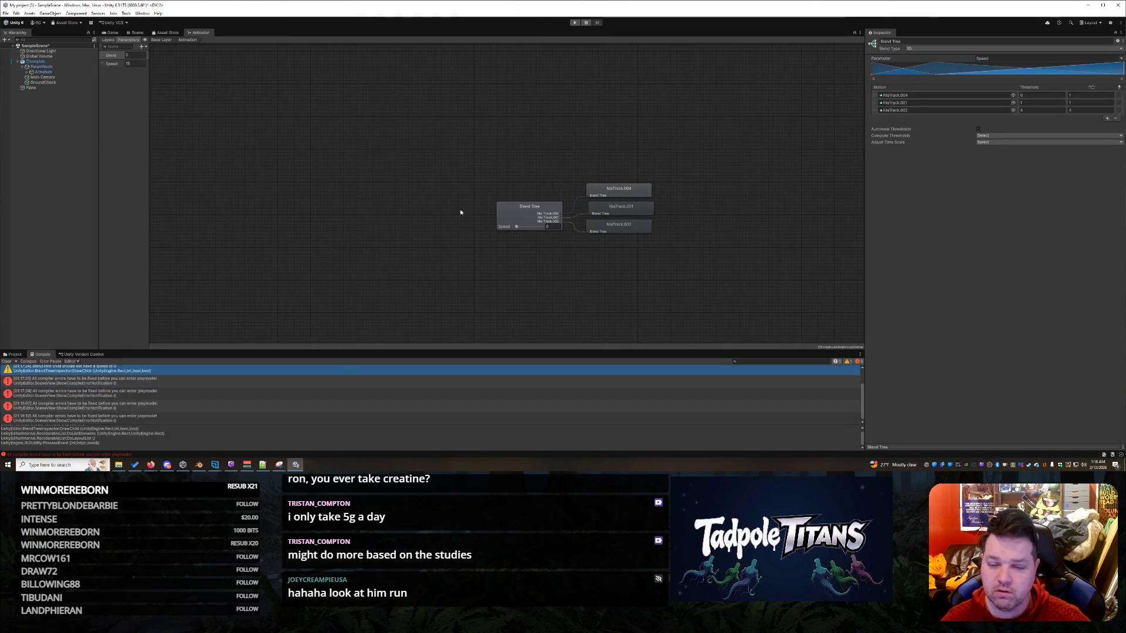
pyautogui.scroll(2, 115, 403)
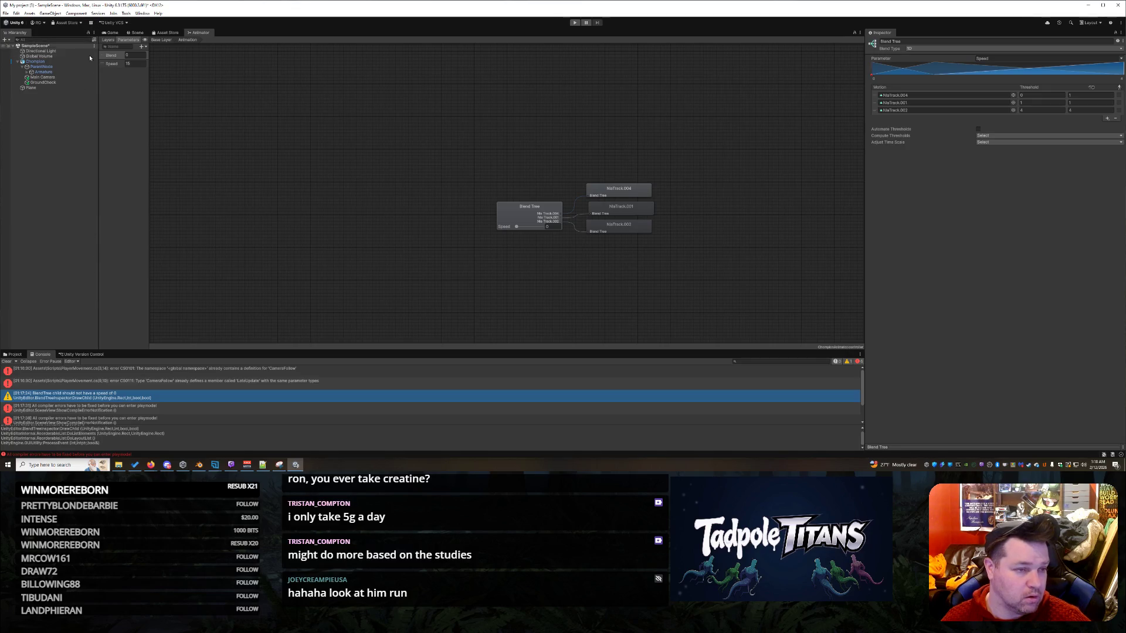
# - Replace the CameraFollow code in PlayerMovement.cs with the 68-line movement script and save it
pyautogui.hotkey('alt', 'Tab')
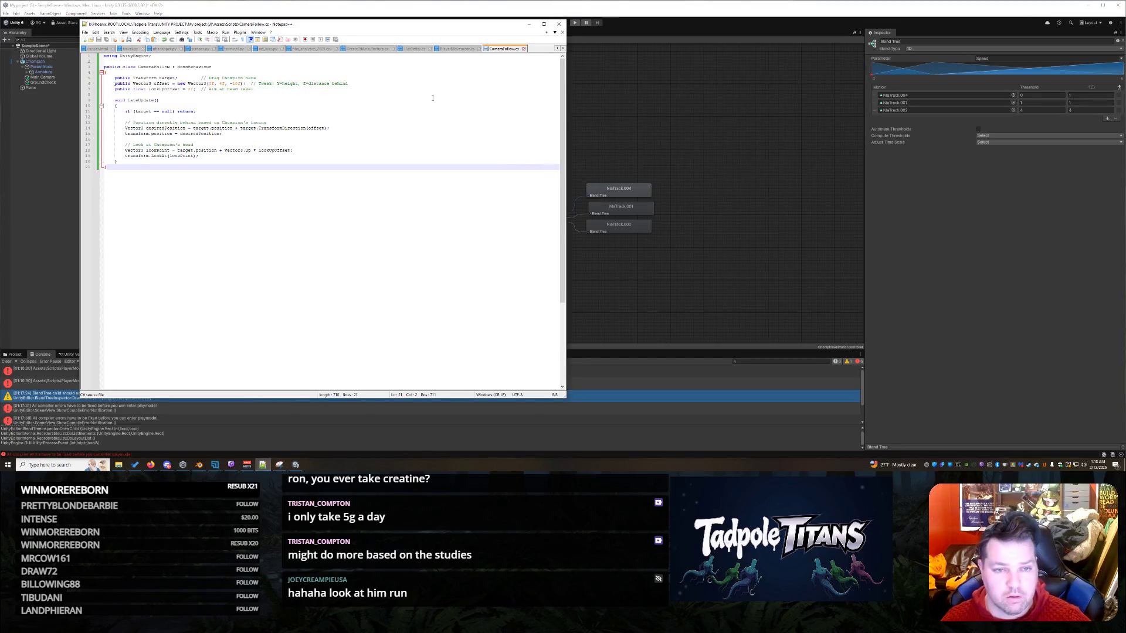
pyautogui.click(464, 49)
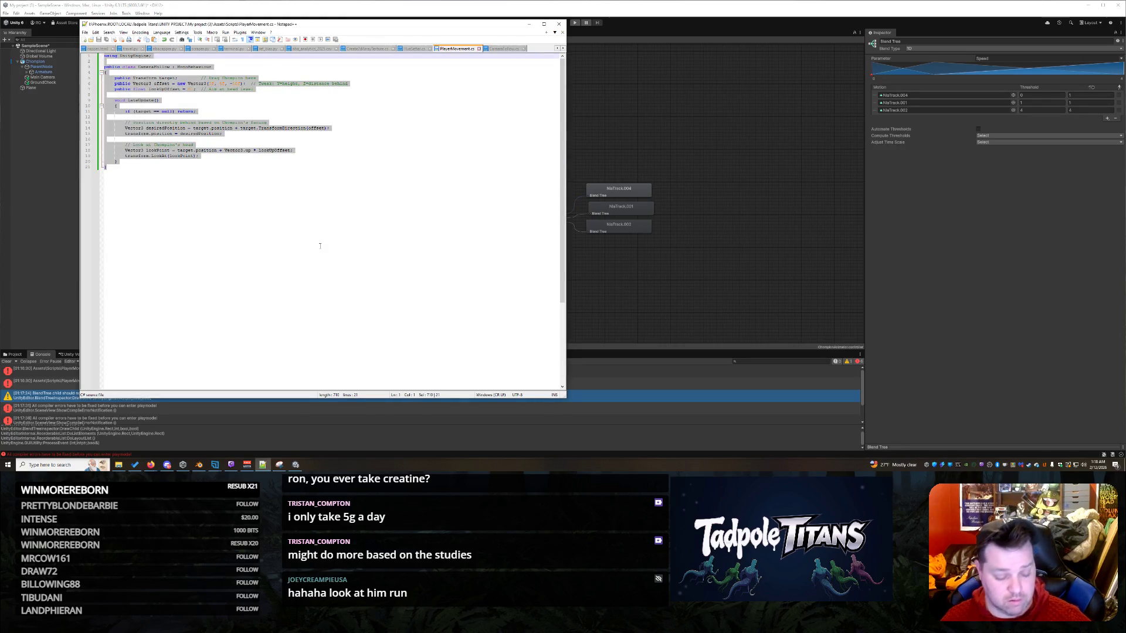
pyautogui.click(348, 253)
pyautogui.hotkey('ctrl', 'a')
pyautogui.hotkey('ctrl', 'v')
pyautogui.hotkey('ctrl', 's')
pyautogui.click(696, 124)
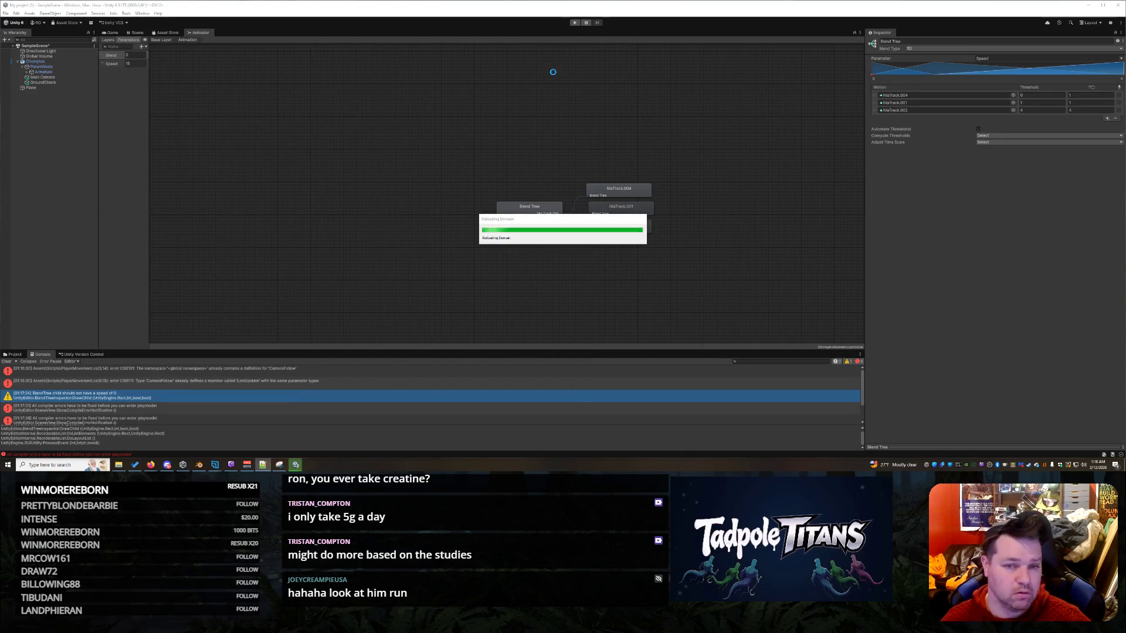
# - Play-test the scene, steering the lizard forward with W, then stop Play mode
pyautogui.click(574, 23)
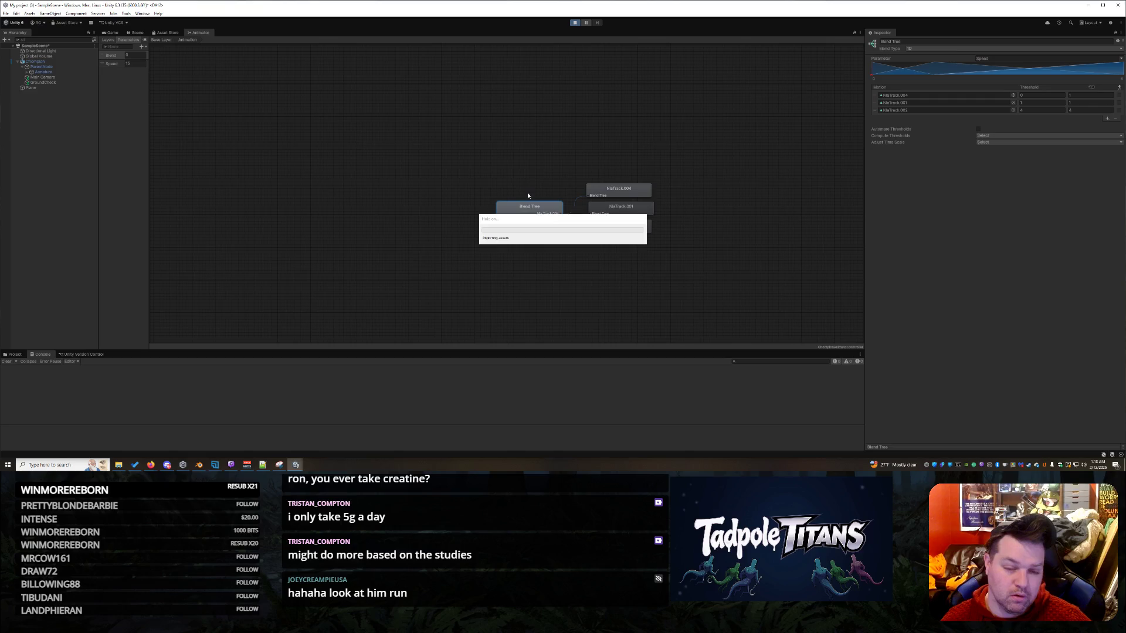
pyautogui.press('w')
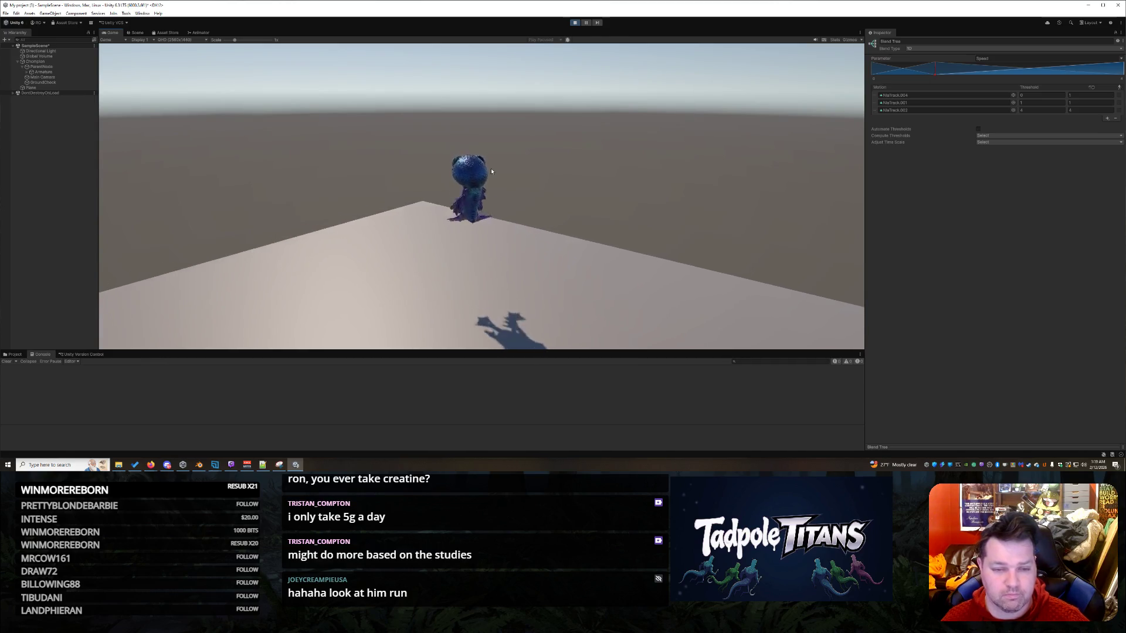
pyautogui.click(575, 22)
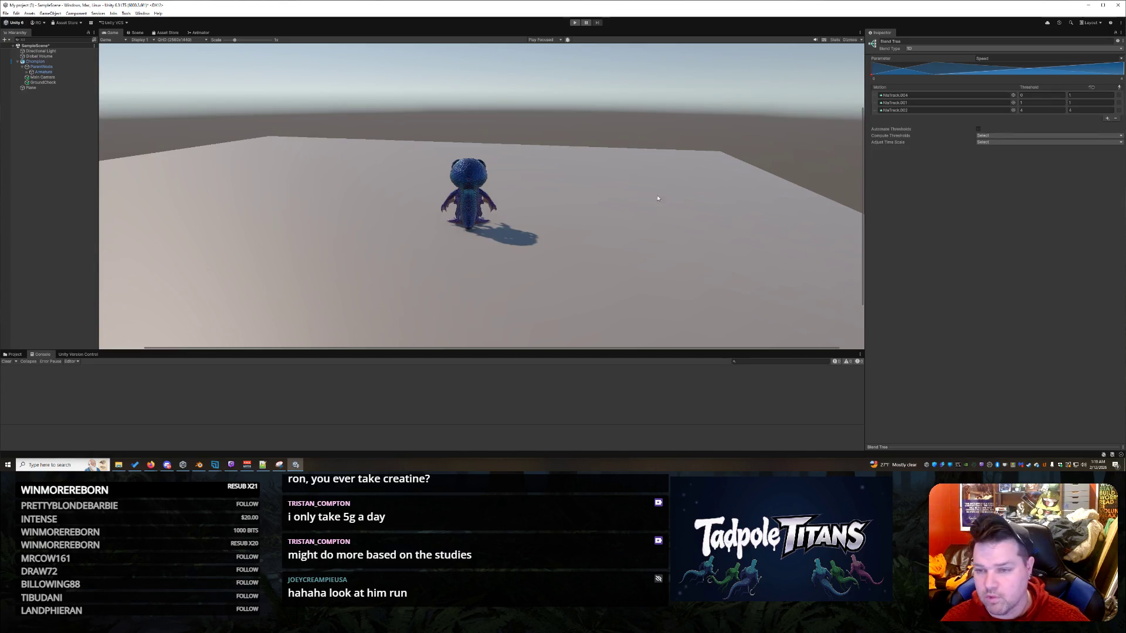
# - Select Champion and set its Player Movement mouse sensitivity to 250
pyautogui.click(48, 61)
pyautogui.click(481, 184)
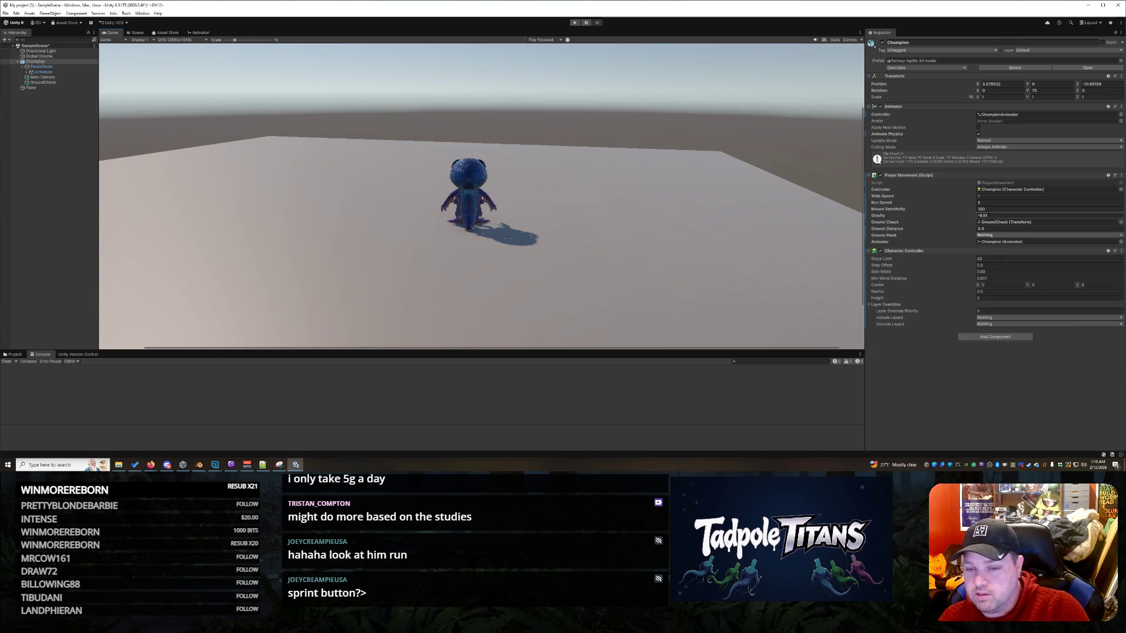
pyautogui.click(992, 209)
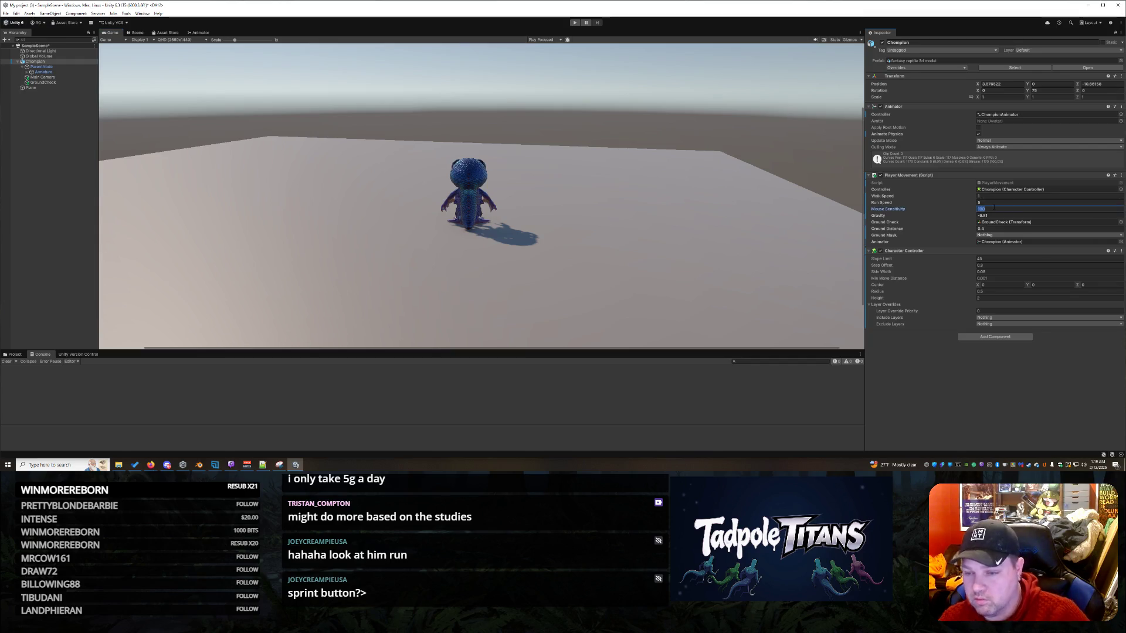
pyautogui.write('0')
pyautogui.click(987, 203)
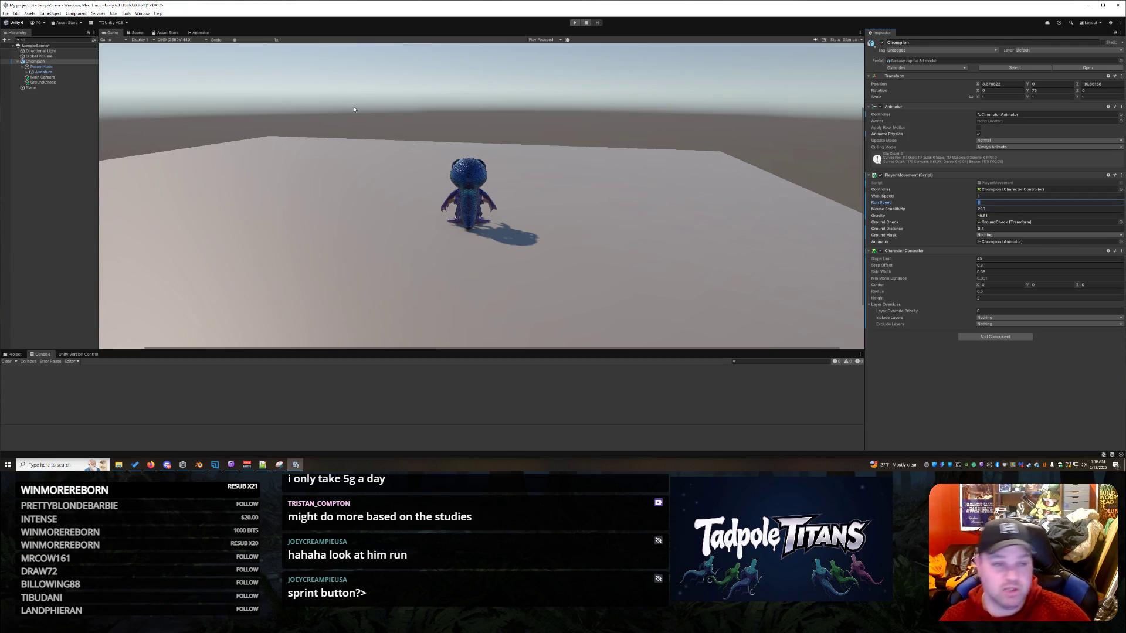
pyautogui.click(199, 32)
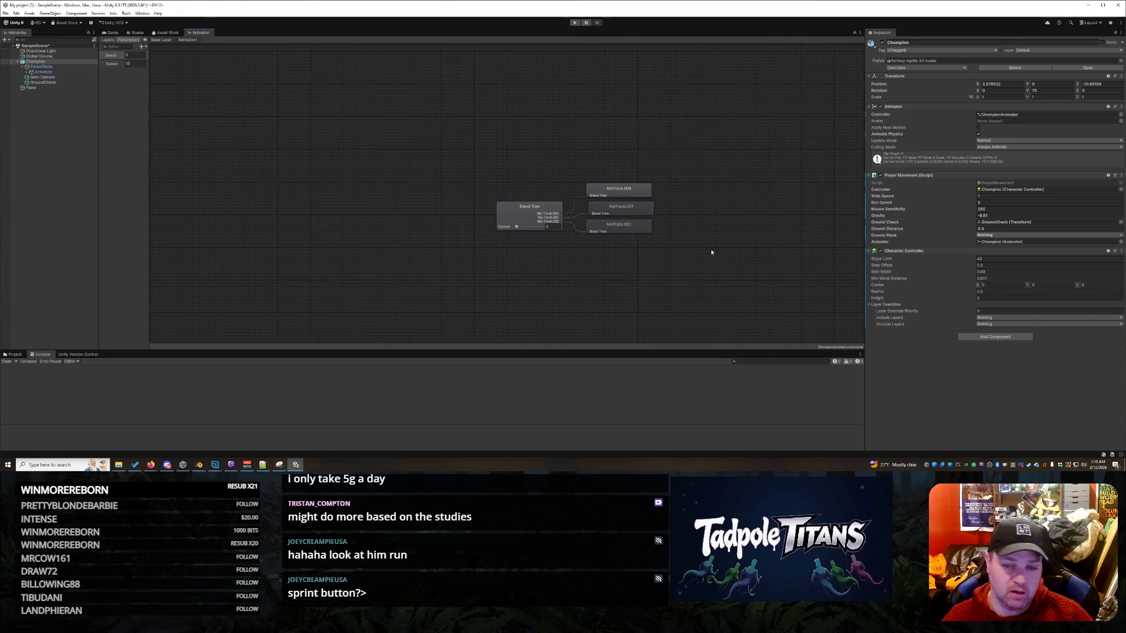
# - Give the third blend tree motion, NlaTrack.002, a threshold of 2 and launch Play mode
pyautogui.click(523, 206)
pyautogui.click(1071, 110)
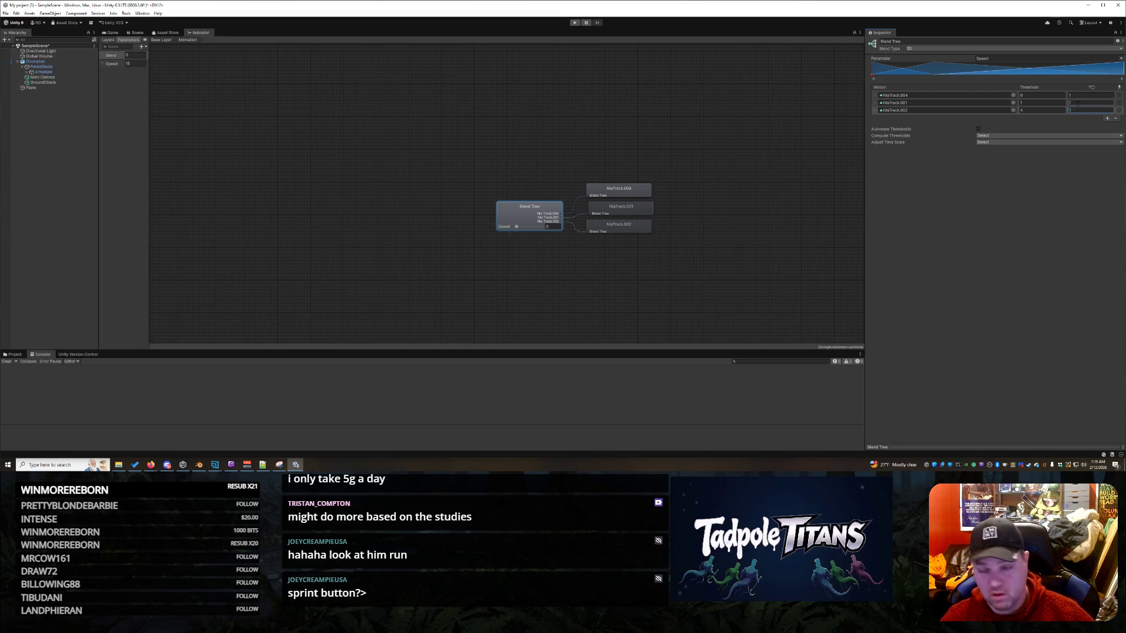
pyautogui.press('Return')
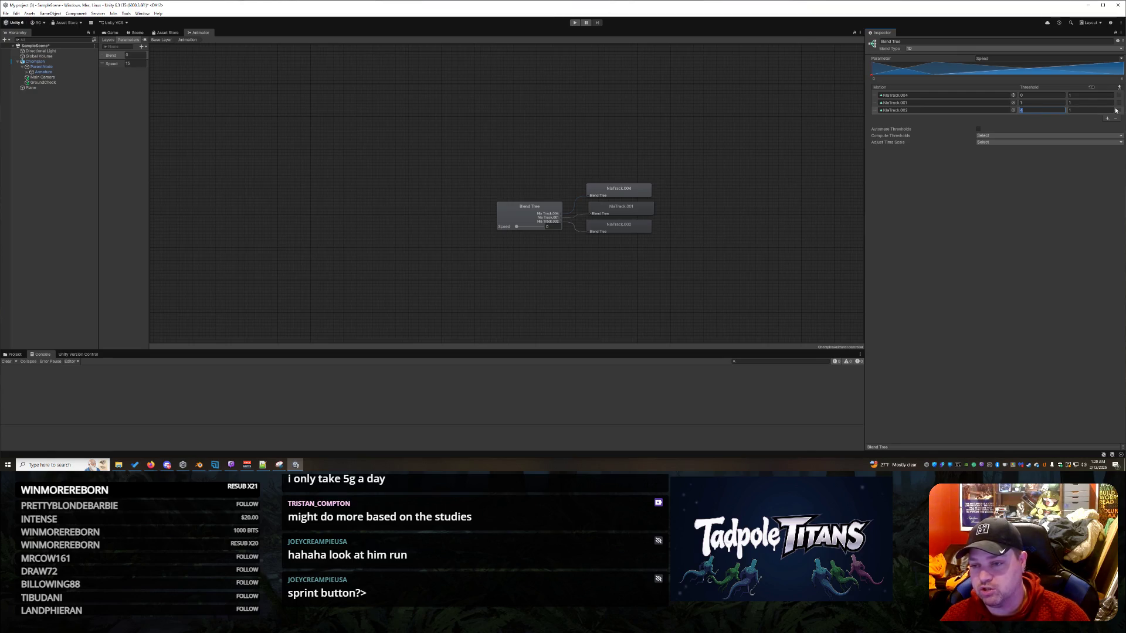
pyautogui.write('4')
pyautogui.press('Return')
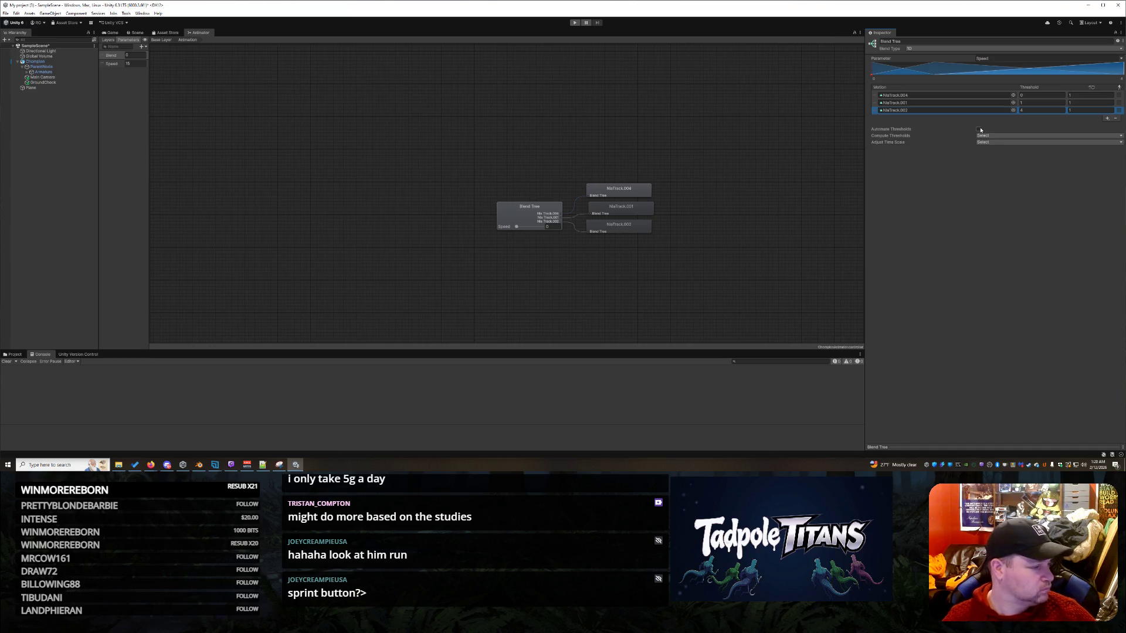
pyautogui.press('Return')
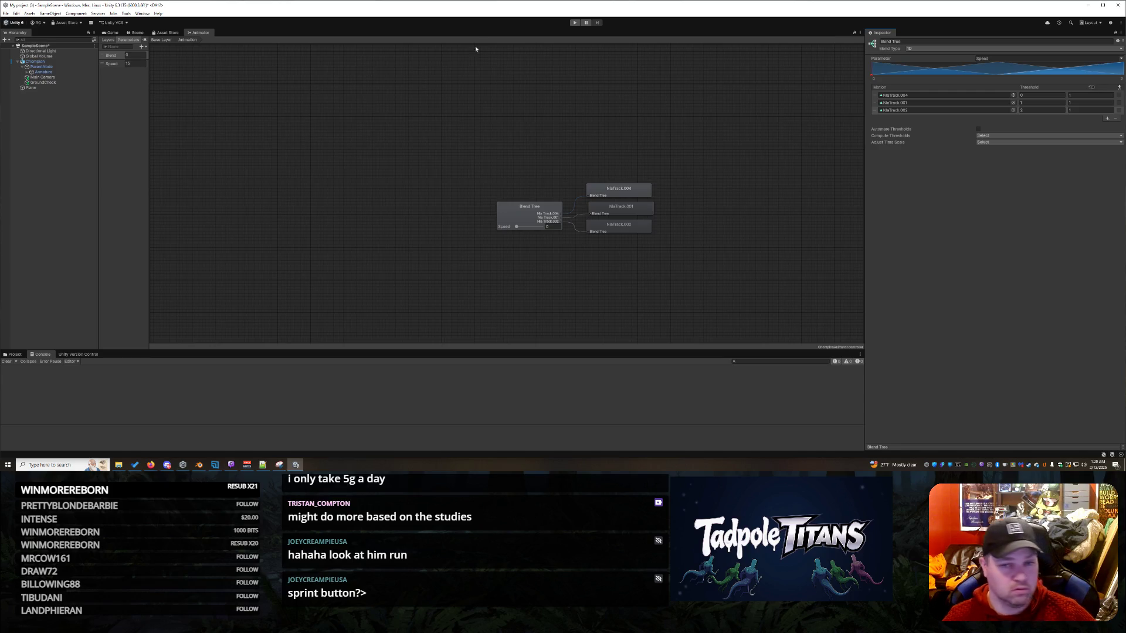
pyautogui.click(579, 22)
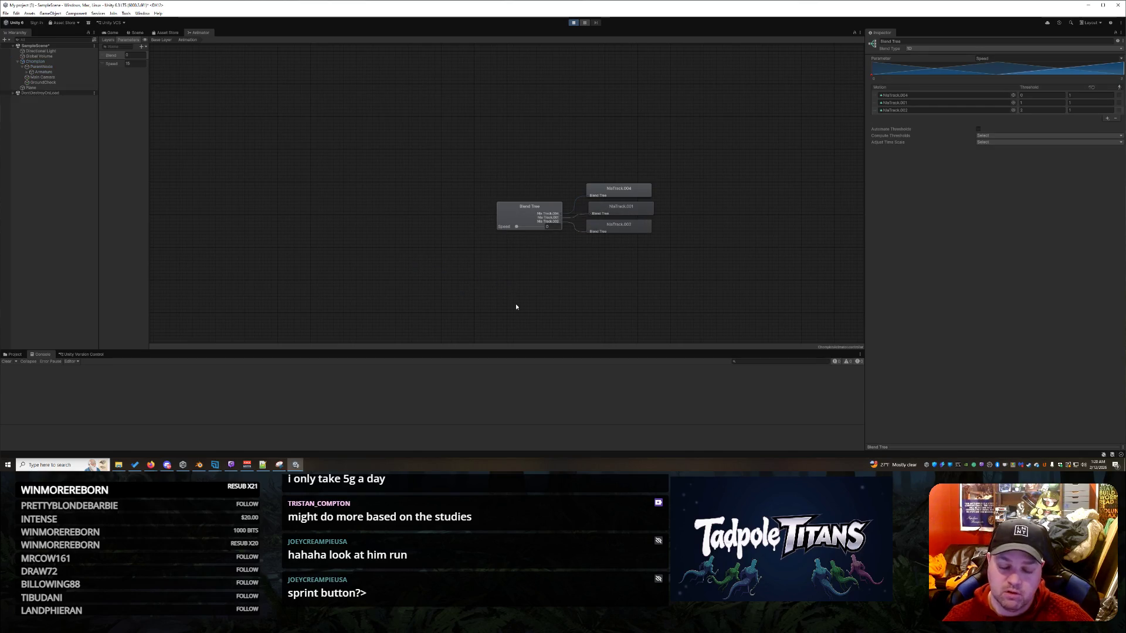
# - Run the lizard forward in play mode, then stop and orbit the Scene view around it
pyautogui.press('w')
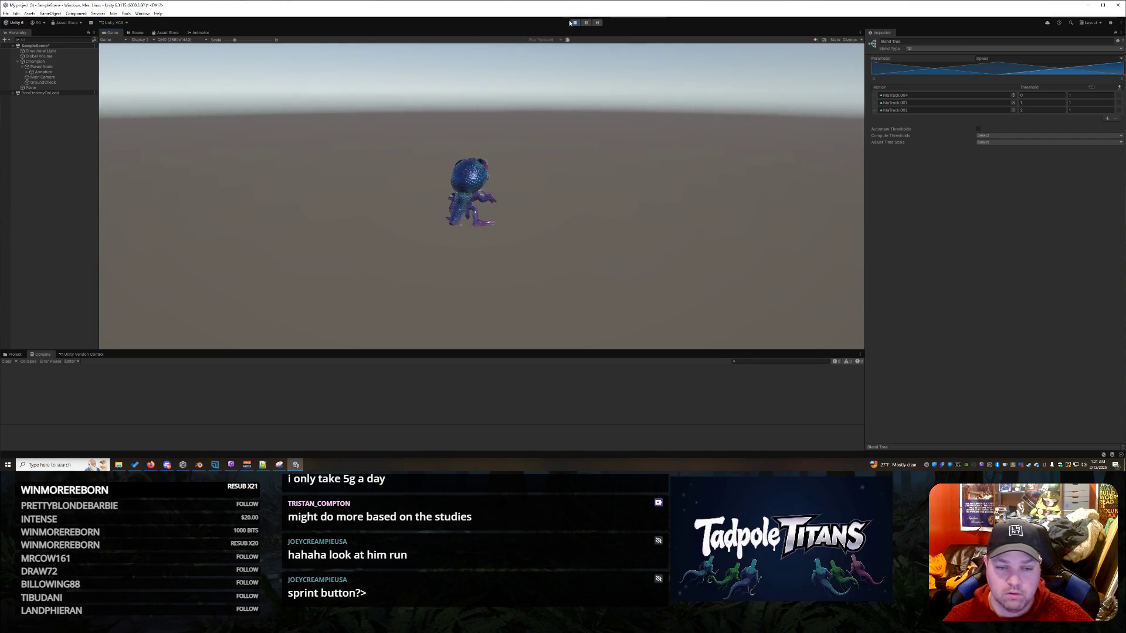
pyautogui.hotkey('ctrl', 'p')
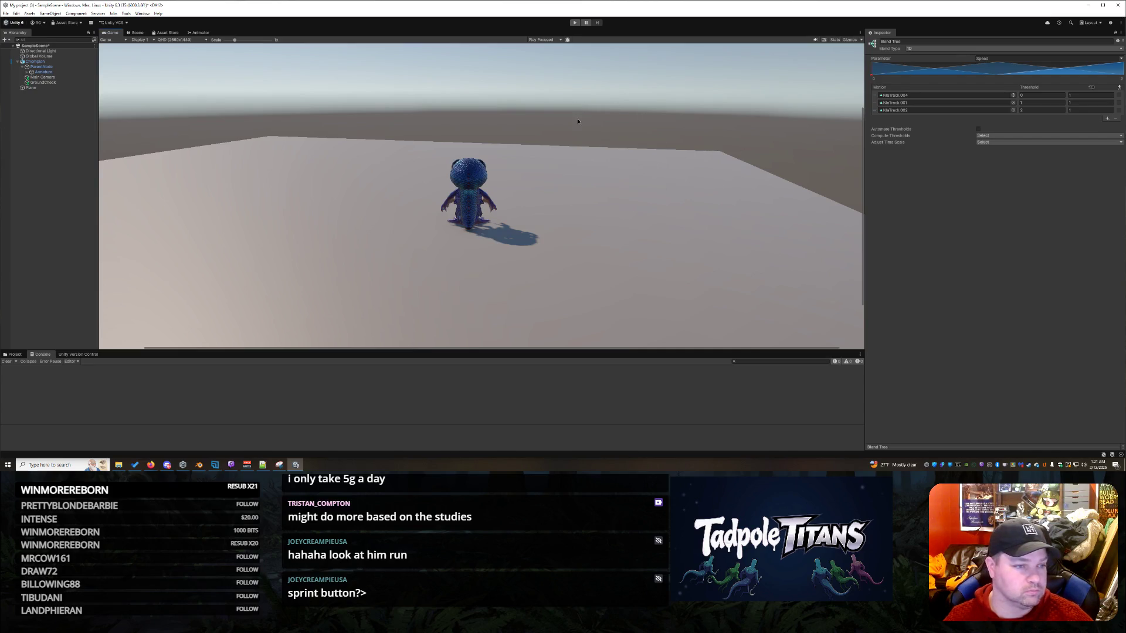
pyautogui.click(136, 32)
pyautogui.moveTo(483, 209); pyautogui.dragTo(653, 259)
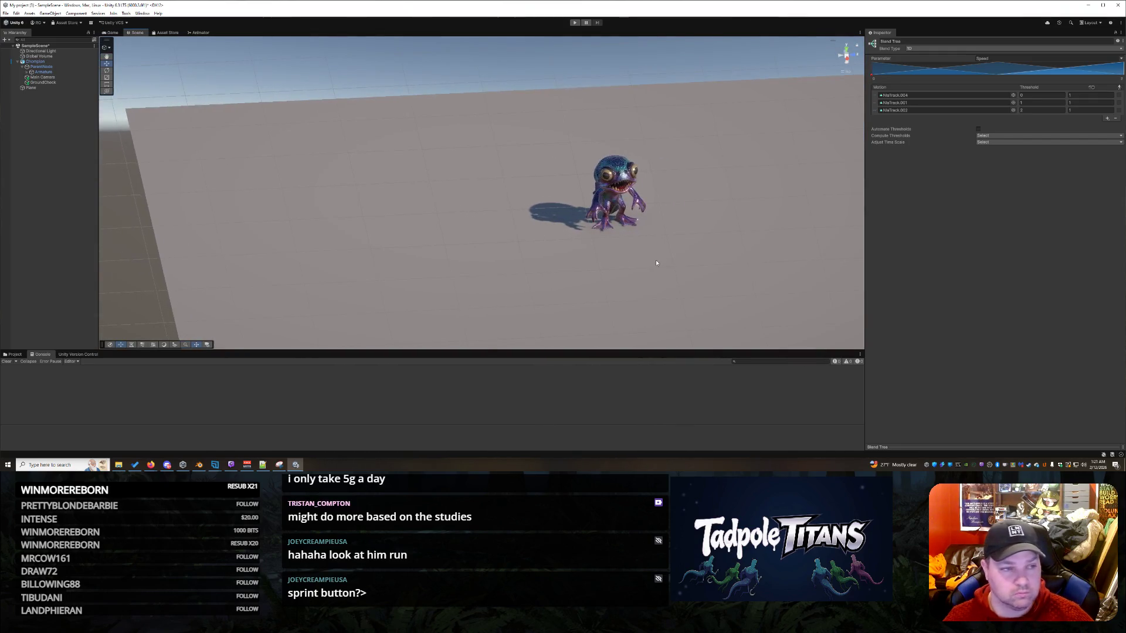
# - Orbit closer to view the lizard from behind, then start another play test
pyautogui.moveTo(713, 213)
pyautogui.mouseDown()
pyautogui.moveTo(736, 216)
pyautogui.moveTo(614, 231)
pyautogui.moveTo(611, 205)
pyautogui.moveTo(598, 237)
pyautogui.moveTo(641, 213)
pyautogui.moveTo(769, 211)
pyautogui.moveTo(580, 266)
pyautogui.moveTo(684, 261)
pyautogui.moveTo(719, 231)
pyautogui.moveTo(692, 243)
pyautogui.moveTo(398, 255)
pyautogui.moveTo(741, 264)
pyautogui.mouseUp()
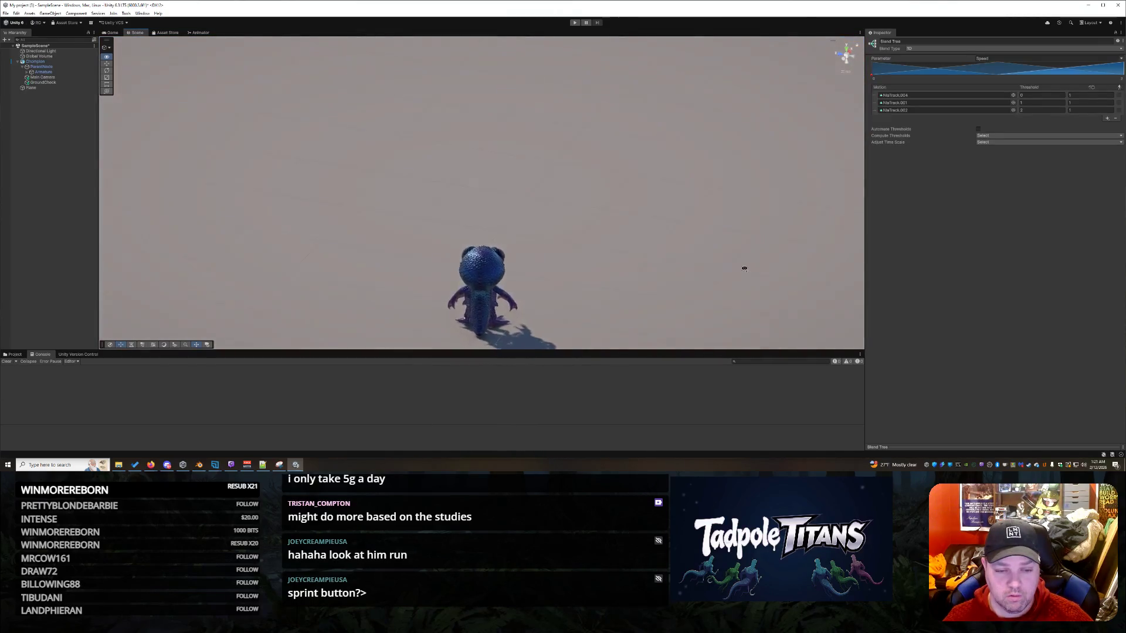
pyautogui.moveTo(672, 235); pyautogui.dragTo(647, 239)
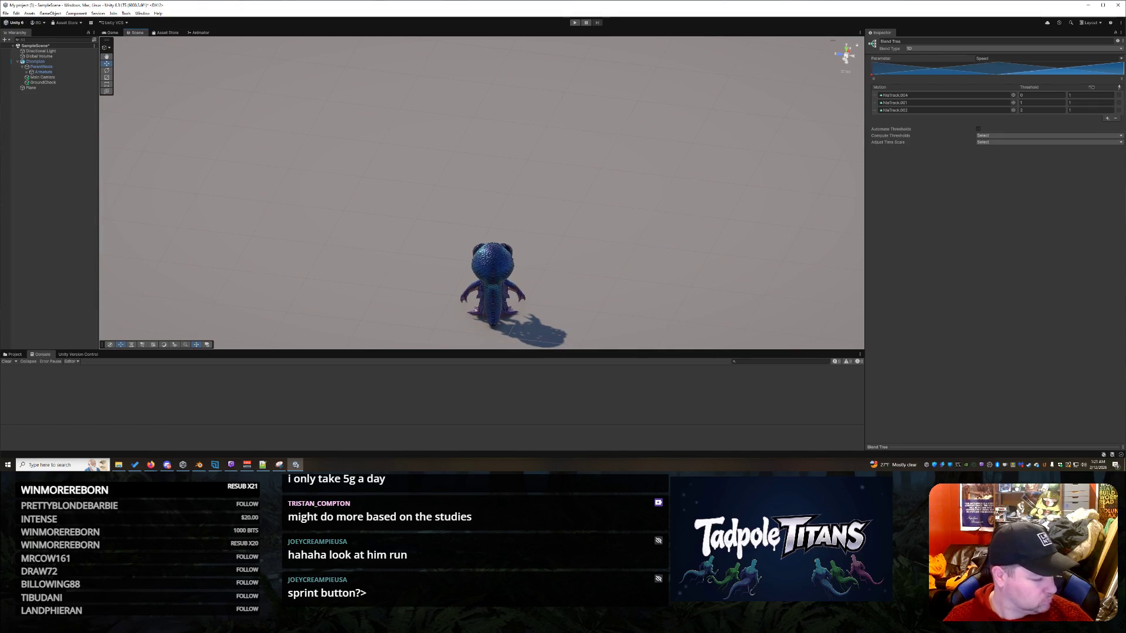
pyautogui.moveTo(621, 288)
pyautogui.mouseDown()
pyautogui.moveTo(563, 206)
pyautogui.moveTo(493, 270)
pyautogui.moveTo(603, 269)
pyautogui.mouseUp()
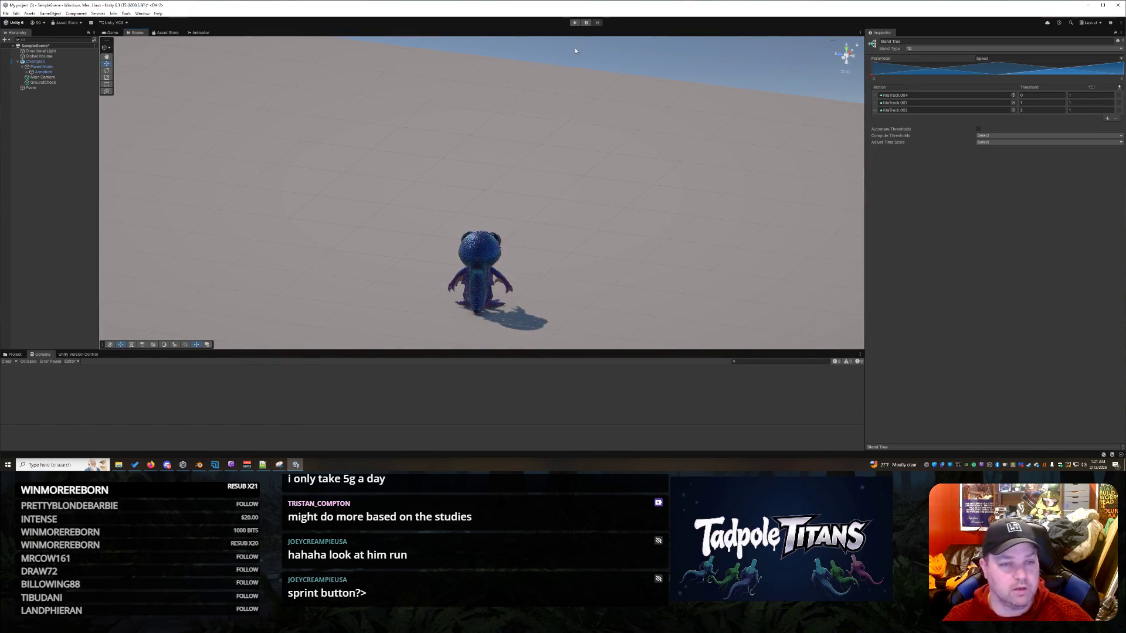
pyautogui.hotkey('ctrl', 'p')
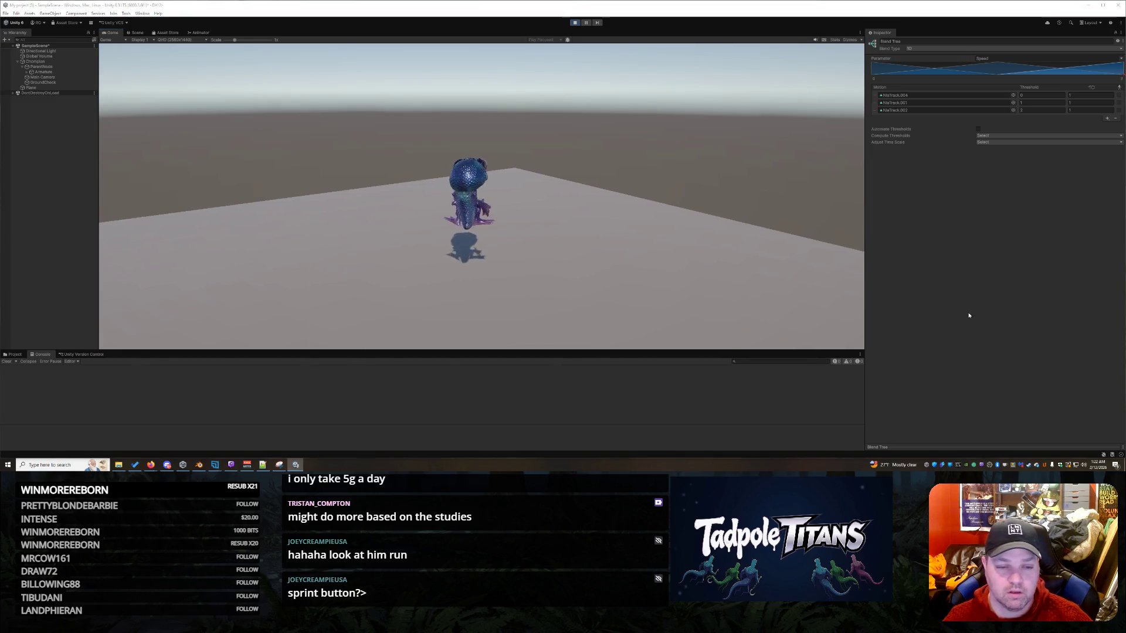
pyautogui.hotkey('alt', 'Tab')
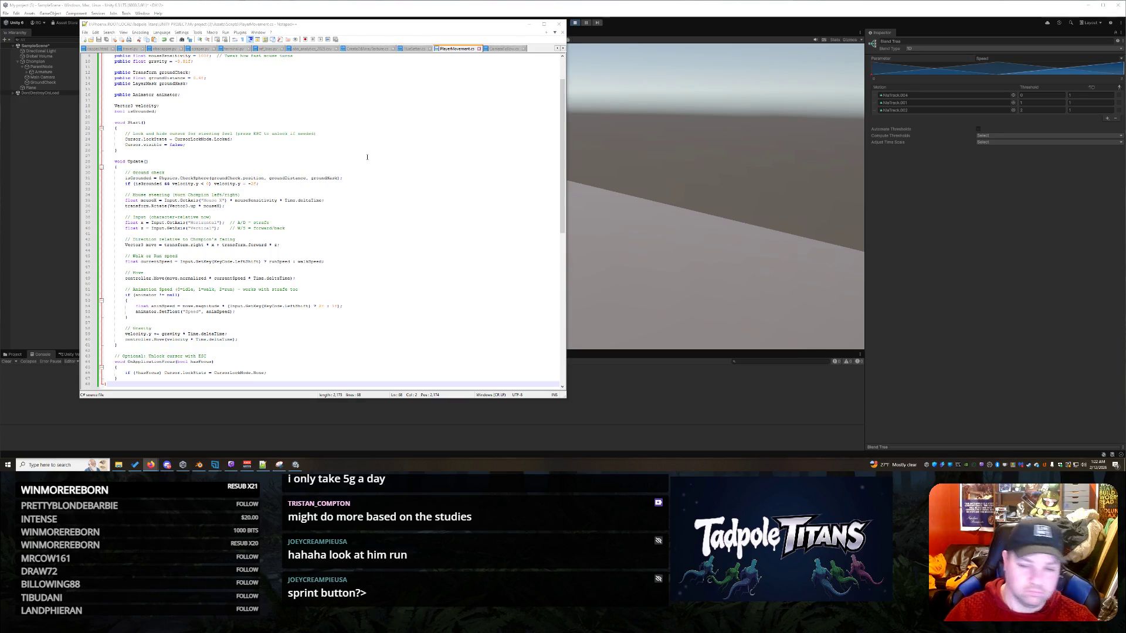
# - Come back from reading PlayerMovement.cs to Unity and stop the running play test
pyautogui.click(777, 176)
pyautogui.hotkey('ctrl', 'p')
pyautogui.rightClick(43, 124)
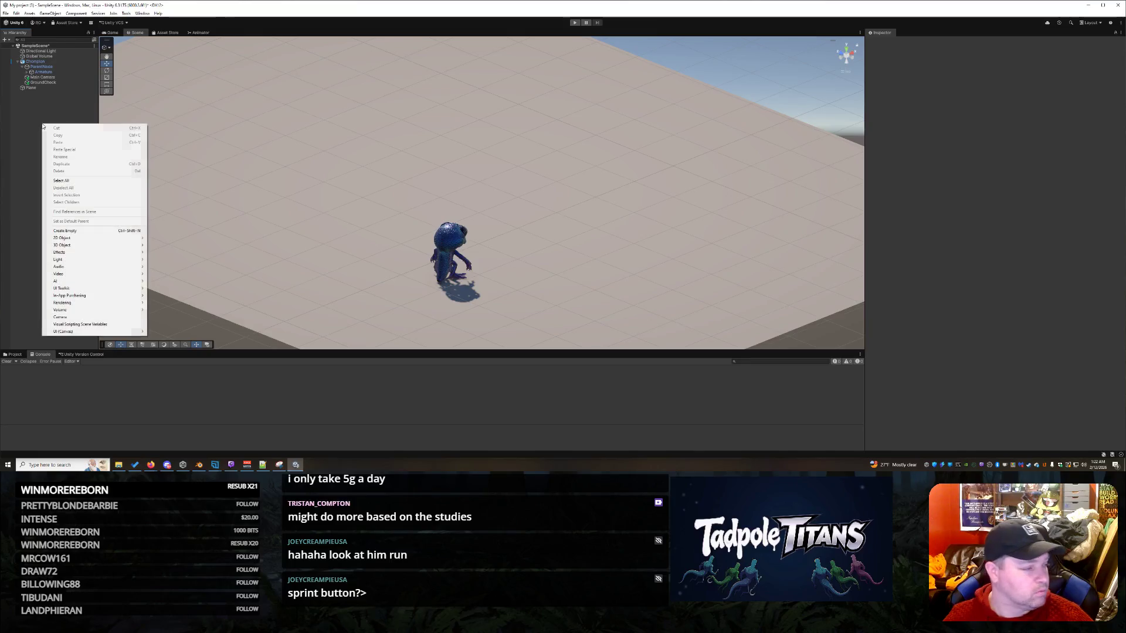
# - Preview the NlaTrack.001 clip via its Properties window, then close it and reselect Champion
pyautogui.hotkey('alt', 'Tab')
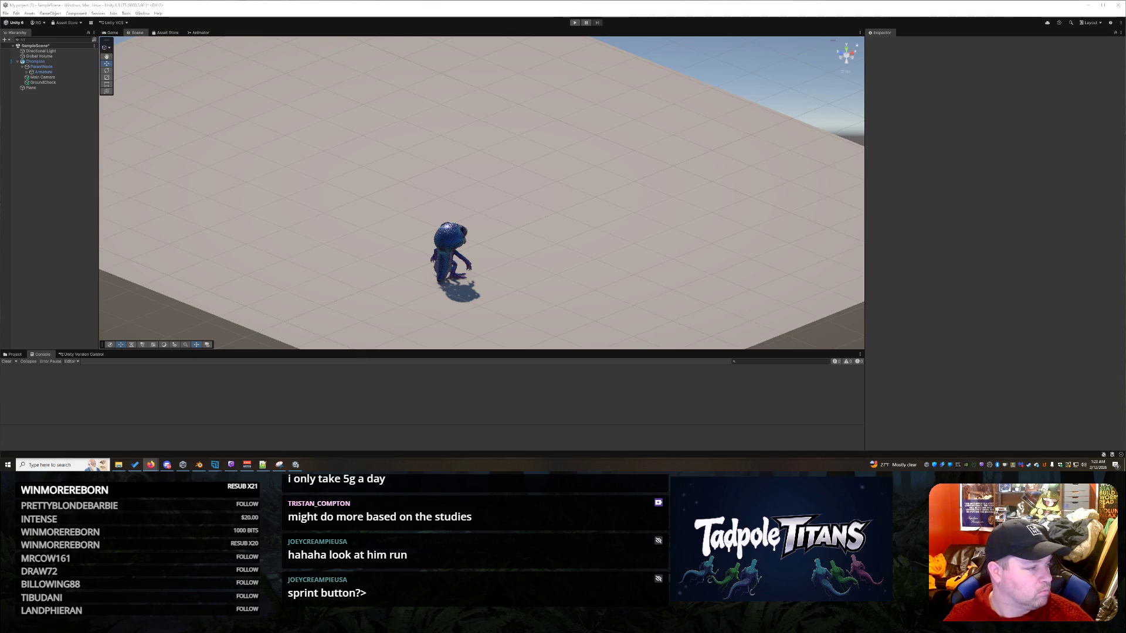
pyautogui.click(19, 355)
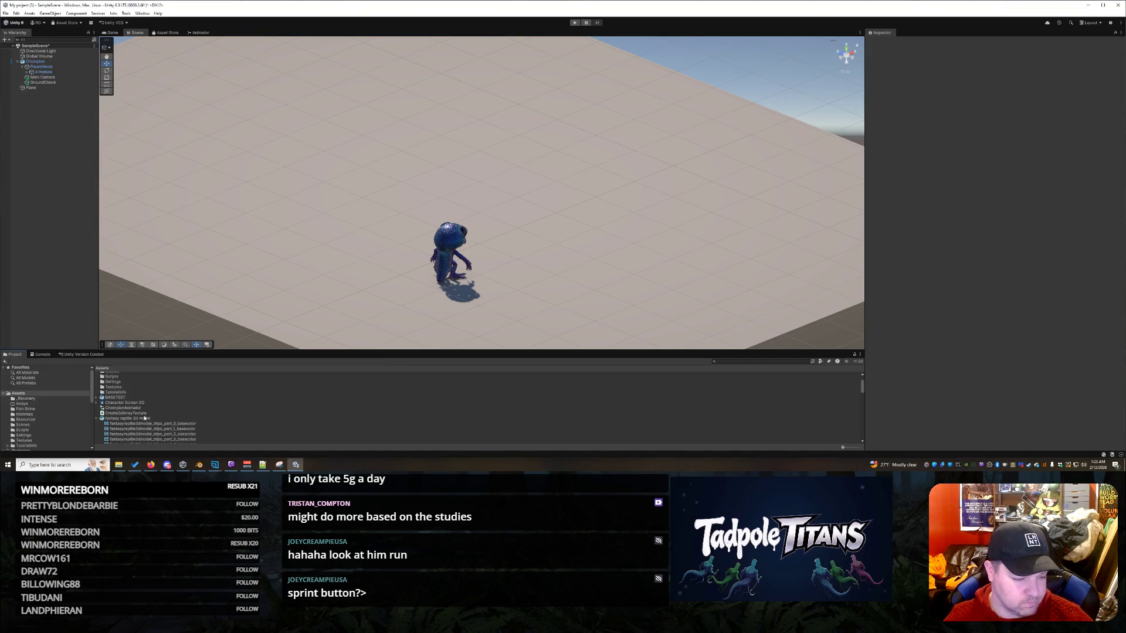
pyautogui.scroll(-5, 141, 410)
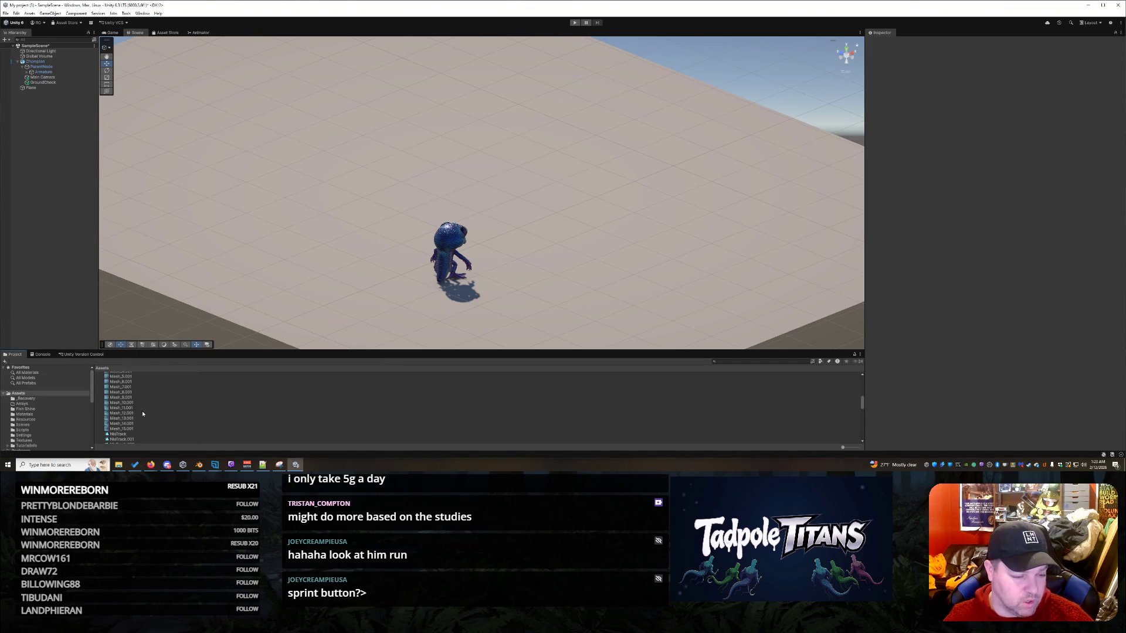
pyautogui.click(126, 380)
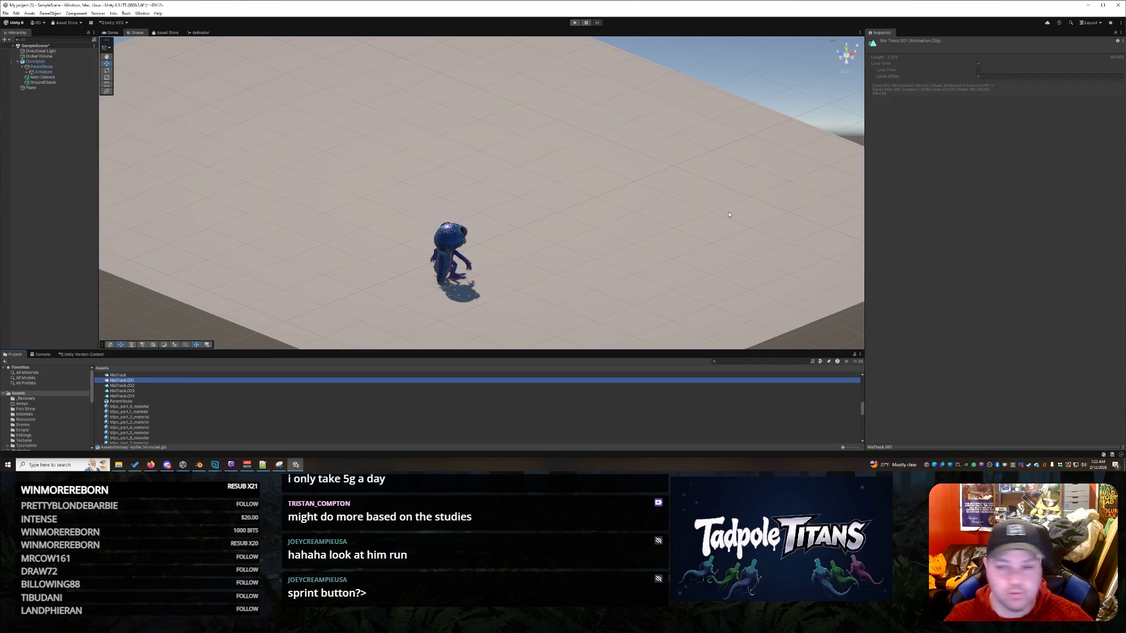
pyautogui.rightClick(129, 385)
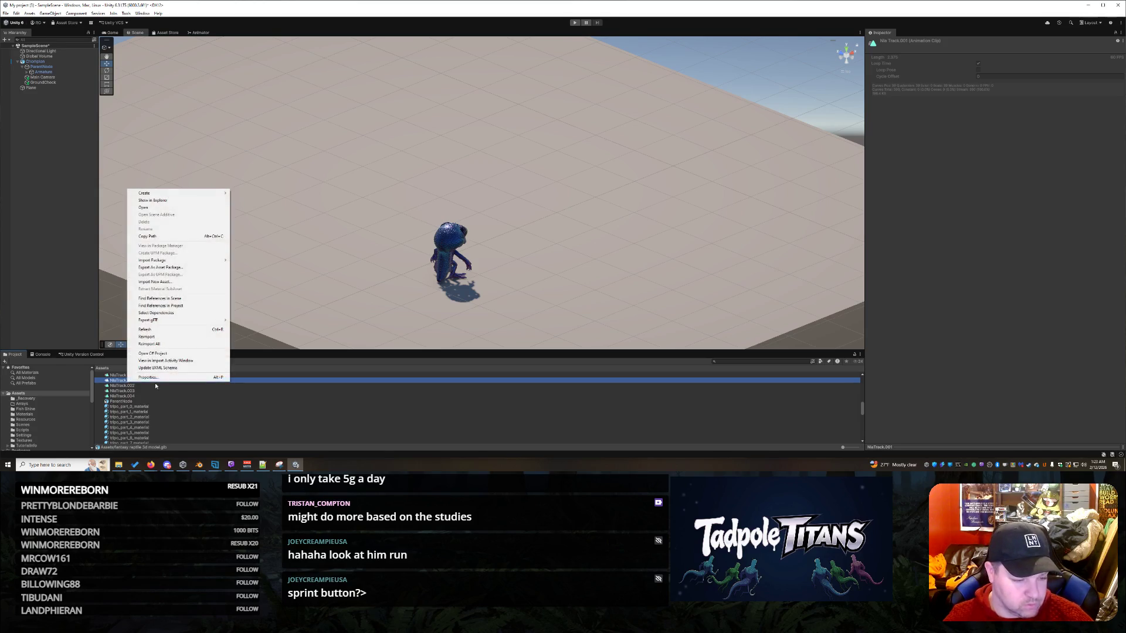
pyautogui.click(176, 375)
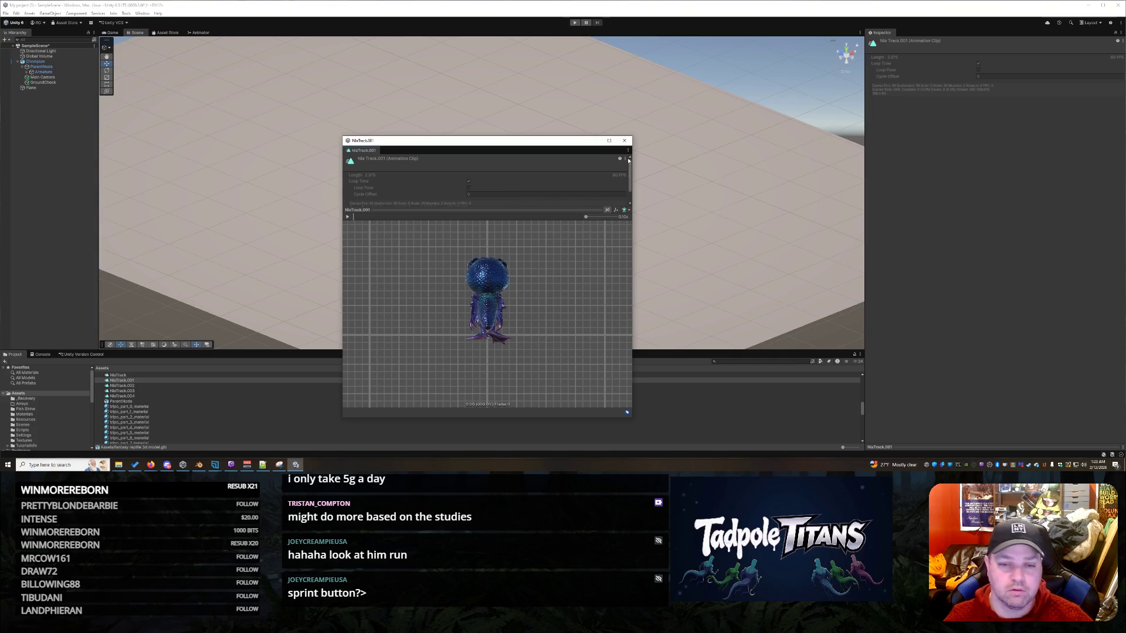
pyautogui.click(624, 140)
pyautogui.click(36, 61)
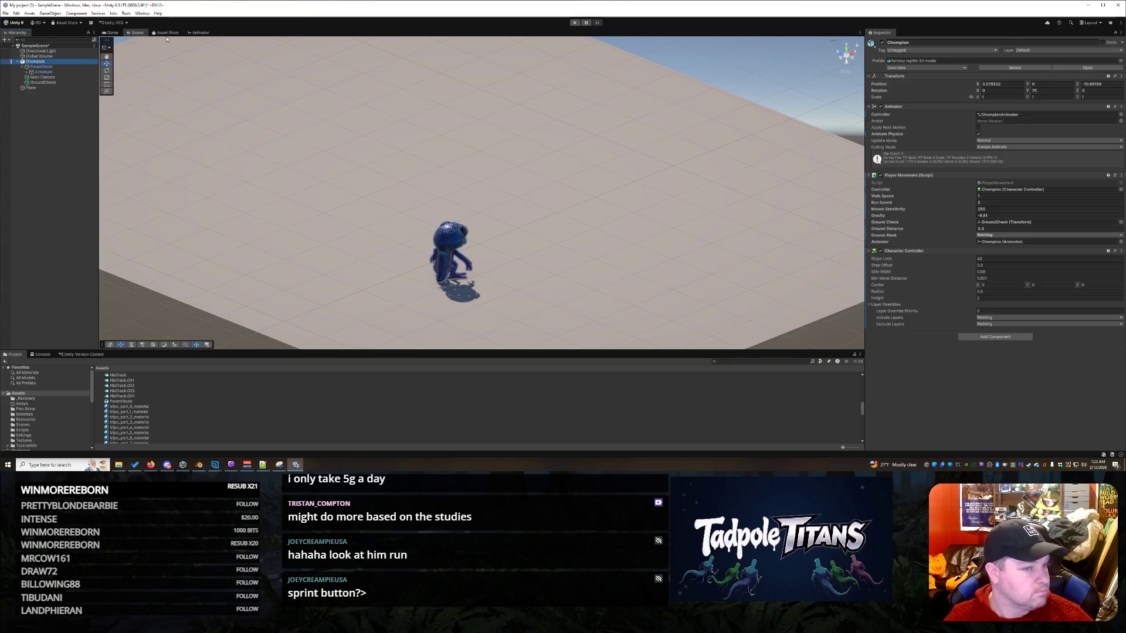
# - In the animation blend tree, inspect the NlaTrack.004 and NlaTrack.001 clips
pyautogui.click(199, 33)
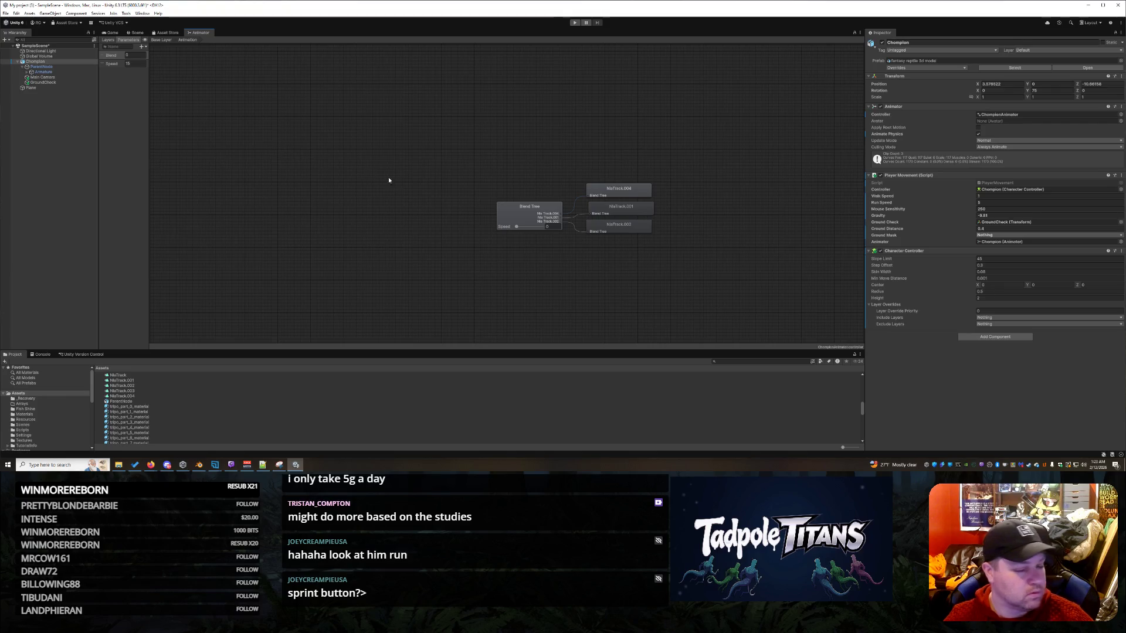
pyautogui.click(623, 191)
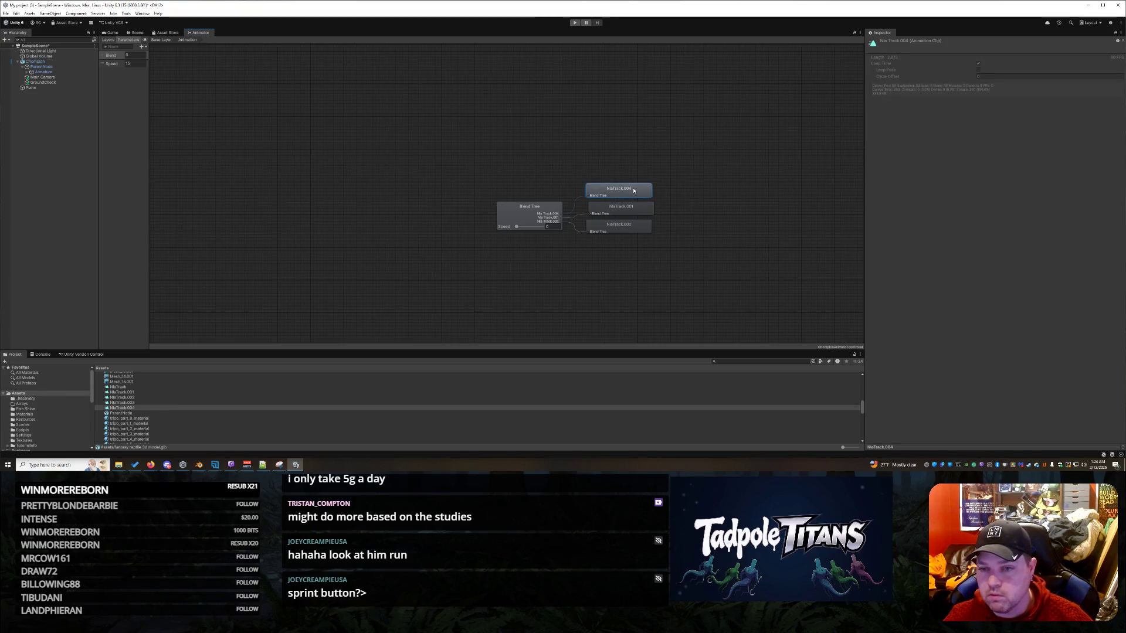
pyautogui.click(623, 209)
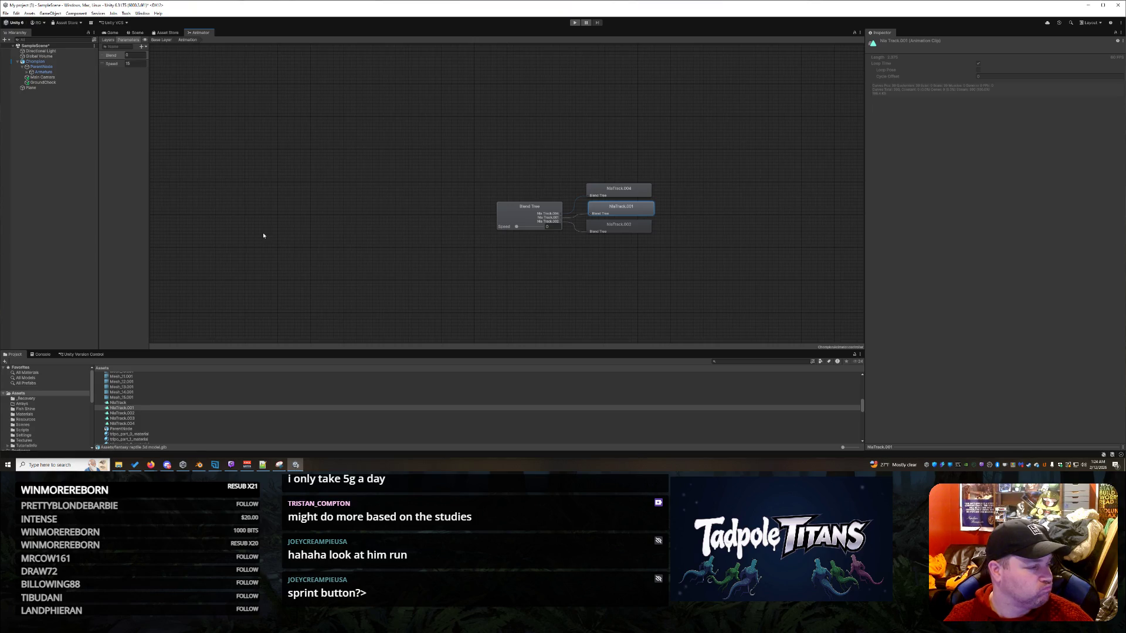
pyautogui.hotkey('alt', 'Tab')
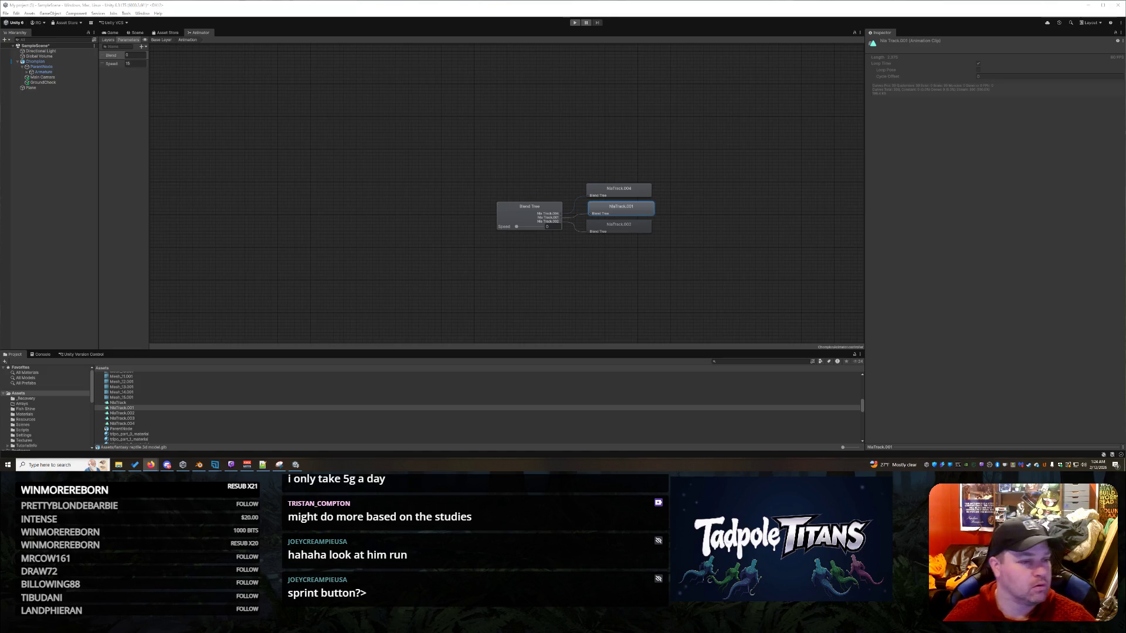
# - Return to the Base Layer, check the Animation state's behaviours, then inspect NlaTrack.001
pyautogui.click(163, 41)
pyautogui.click(207, 118)
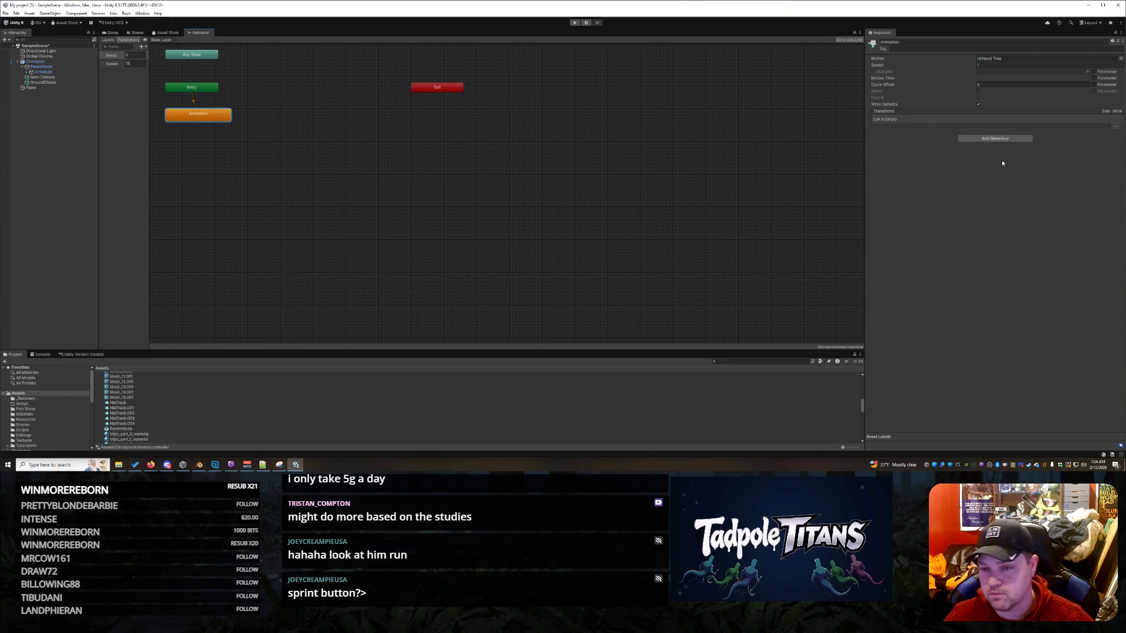
pyautogui.click(980, 139)
pyautogui.click(894, 251)
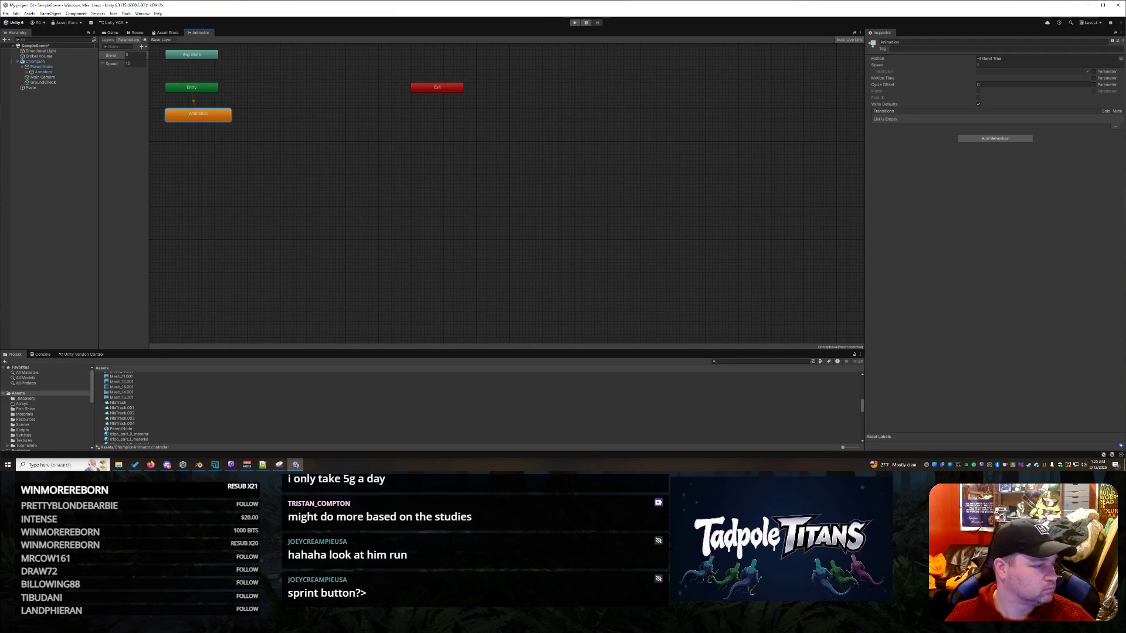
pyautogui.click(122, 408)
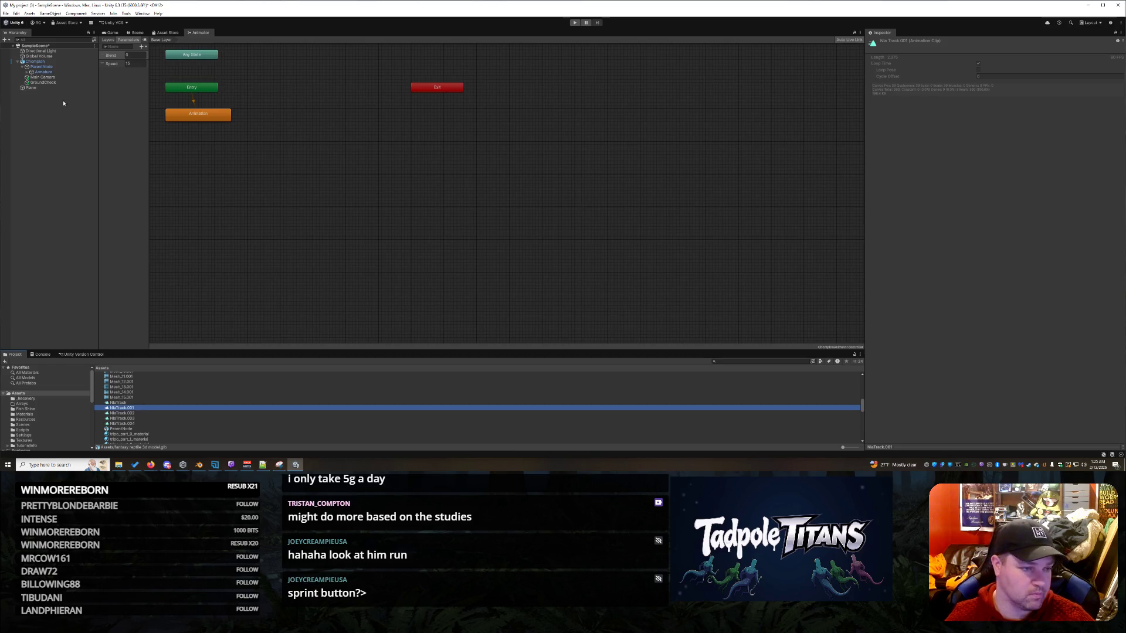
pyautogui.click(35, 68)
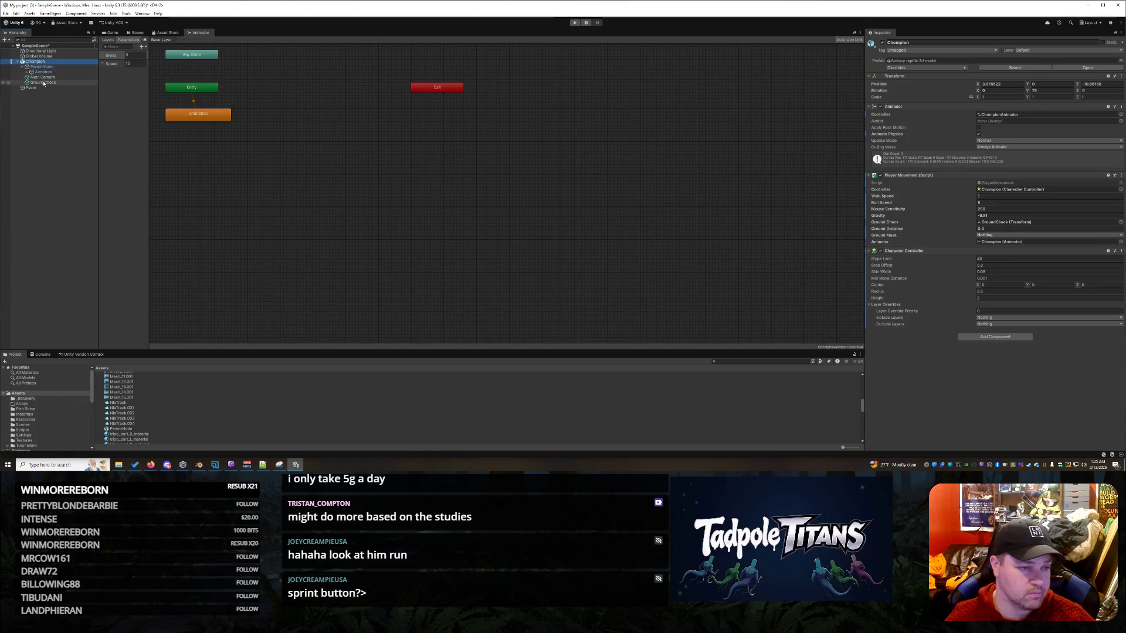
# - Expand the lizard's Armature and Root down to the Hip bone and inspect its transform
pyautogui.click(41, 72)
pyautogui.click(27, 72)
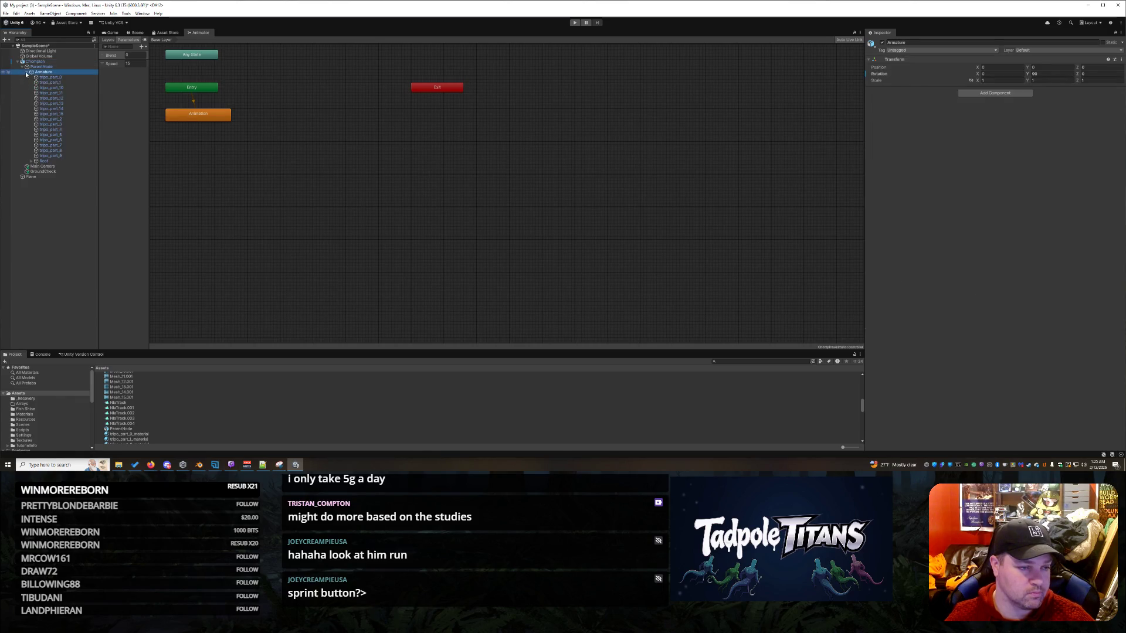
pyautogui.click(32, 161)
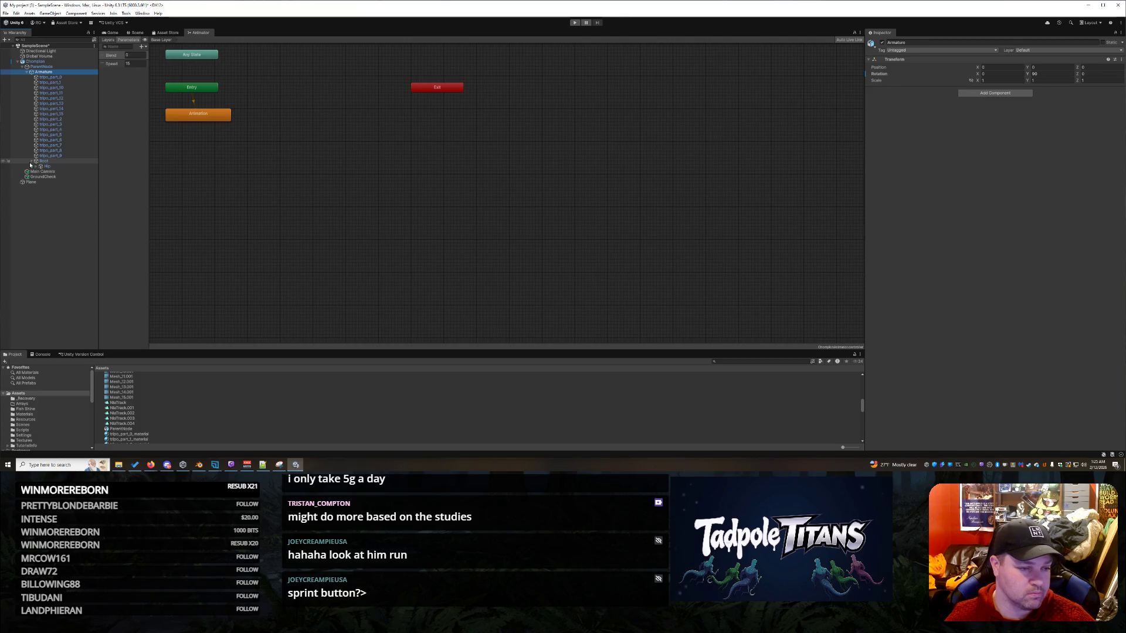
pyautogui.click(39, 166)
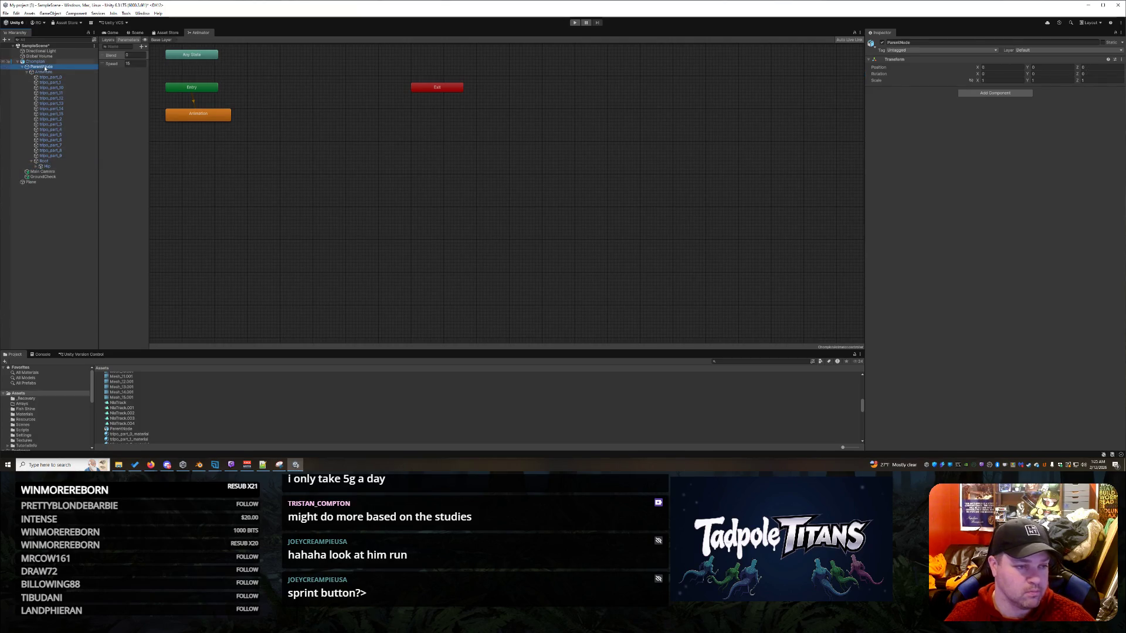
pyautogui.click(45, 63)
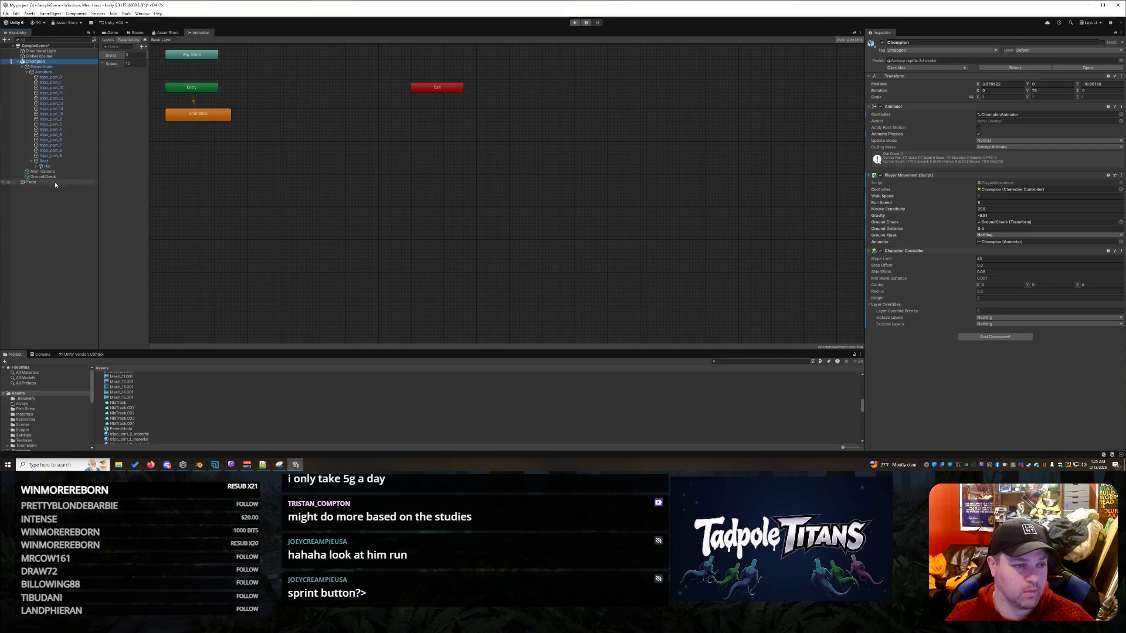
pyautogui.click(64, 236)
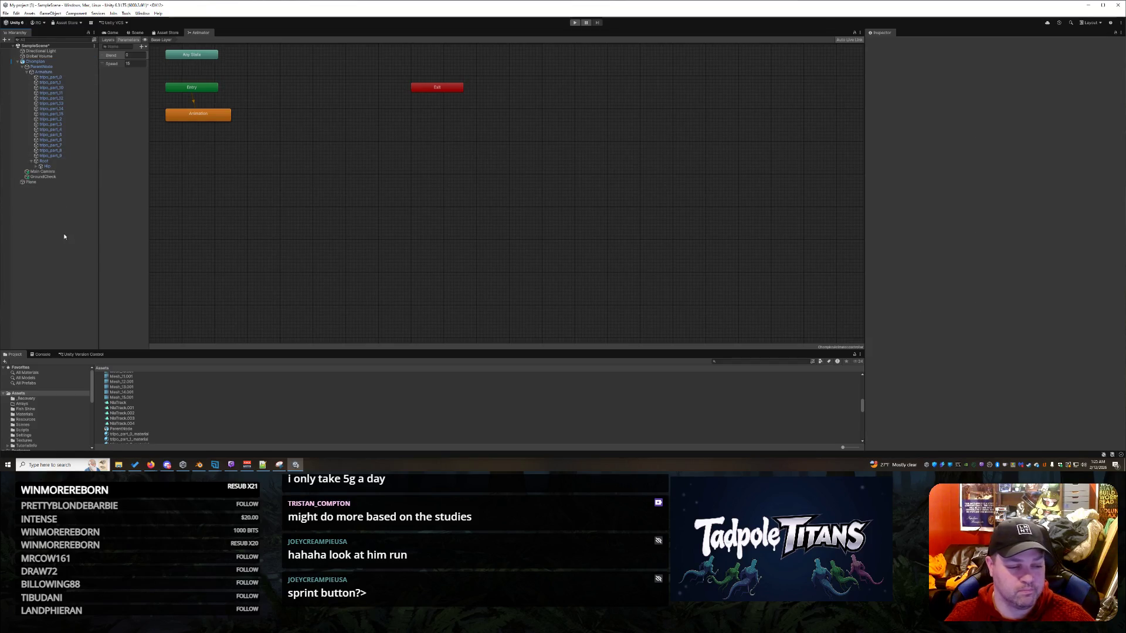
pyautogui.scroll(10, 140, 412)
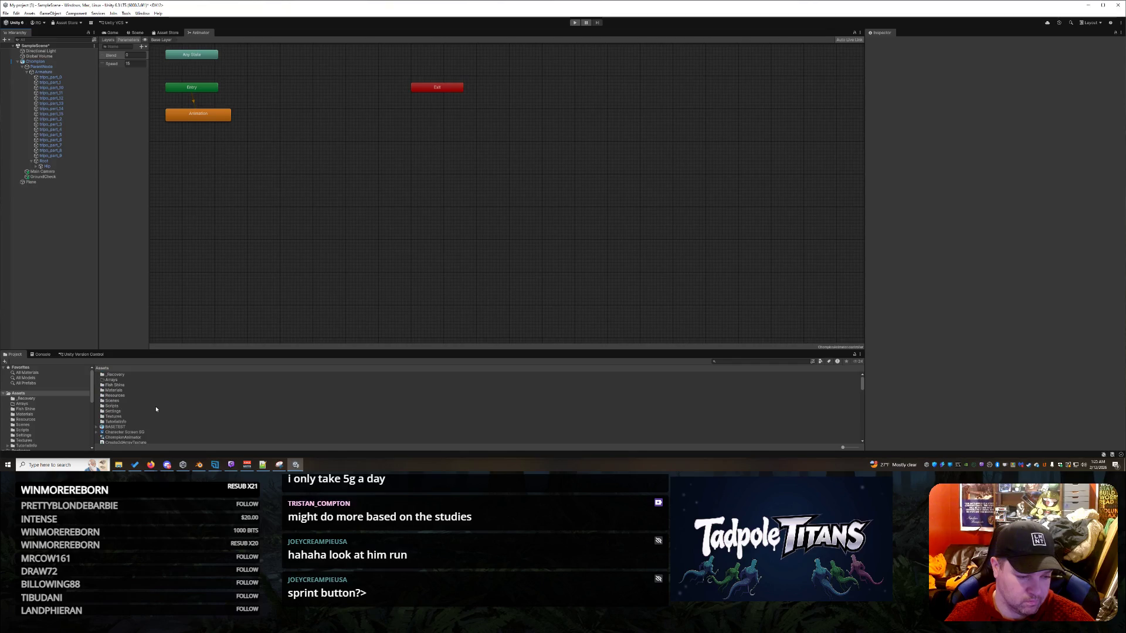
pyautogui.scroll(-2, 156, 409)
# - Select the animator controller asset, then view the NlaTrack.001 clip's details
pyautogui.click(137, 418)
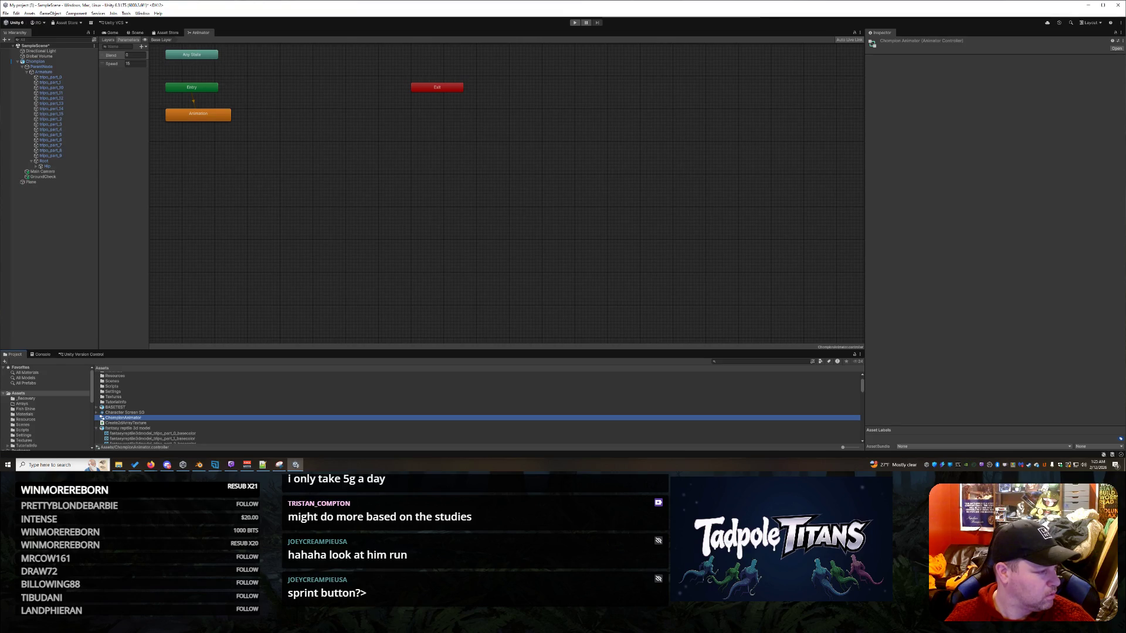
pyautogui.scroll(-10, 263, 436)
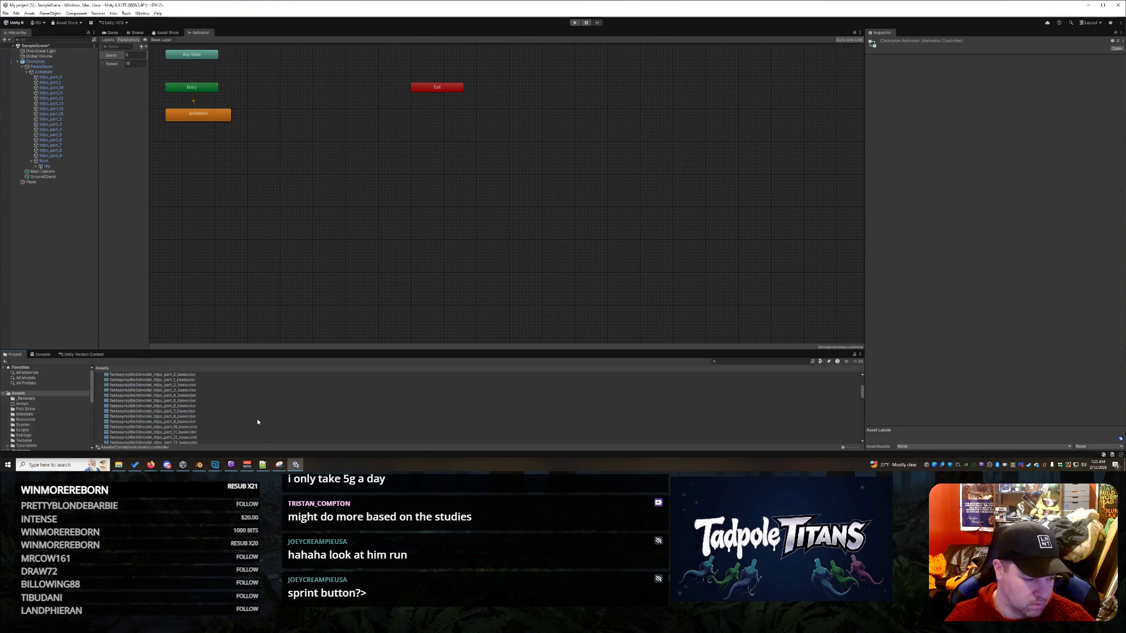
pyautogui.click(123, 430)
pyautogui.click(919, 151)
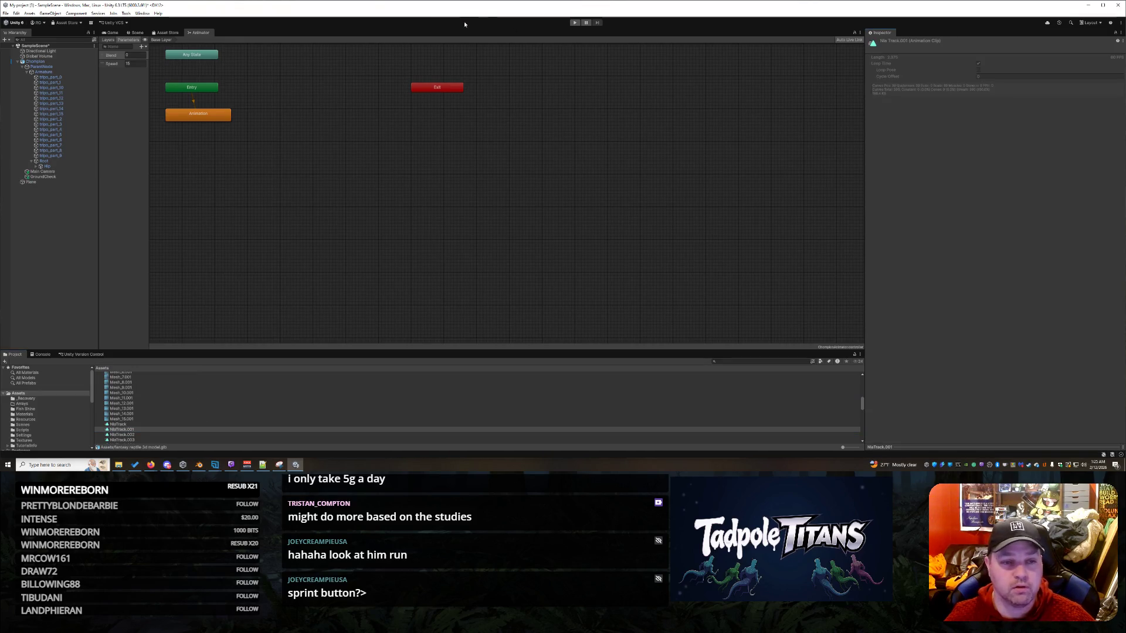
# - Switch to the Scene view and screen-capture the clip details area as an image
pyautogui.hotkey('ctrl', '1')
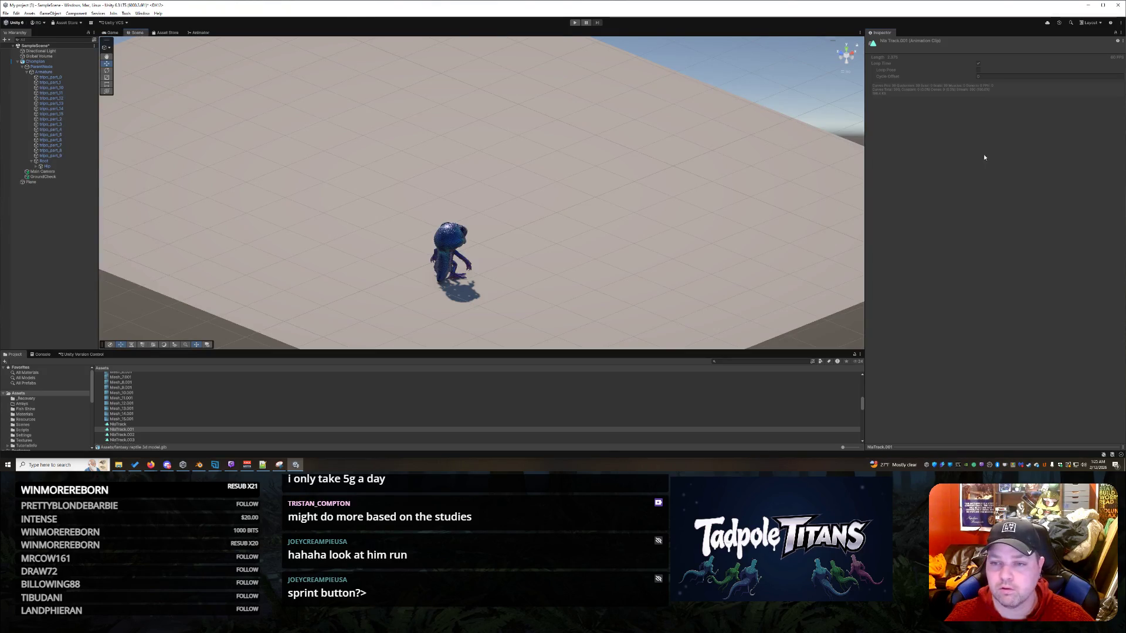
pyautogui.click(280, 464)
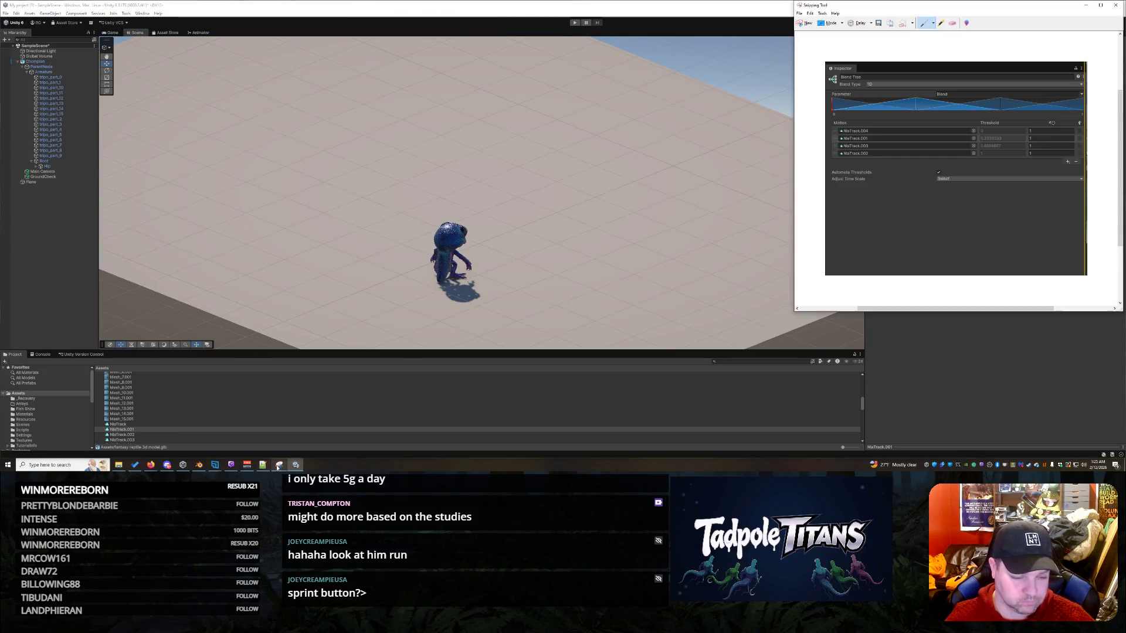
pyautogui.click(802, 24)
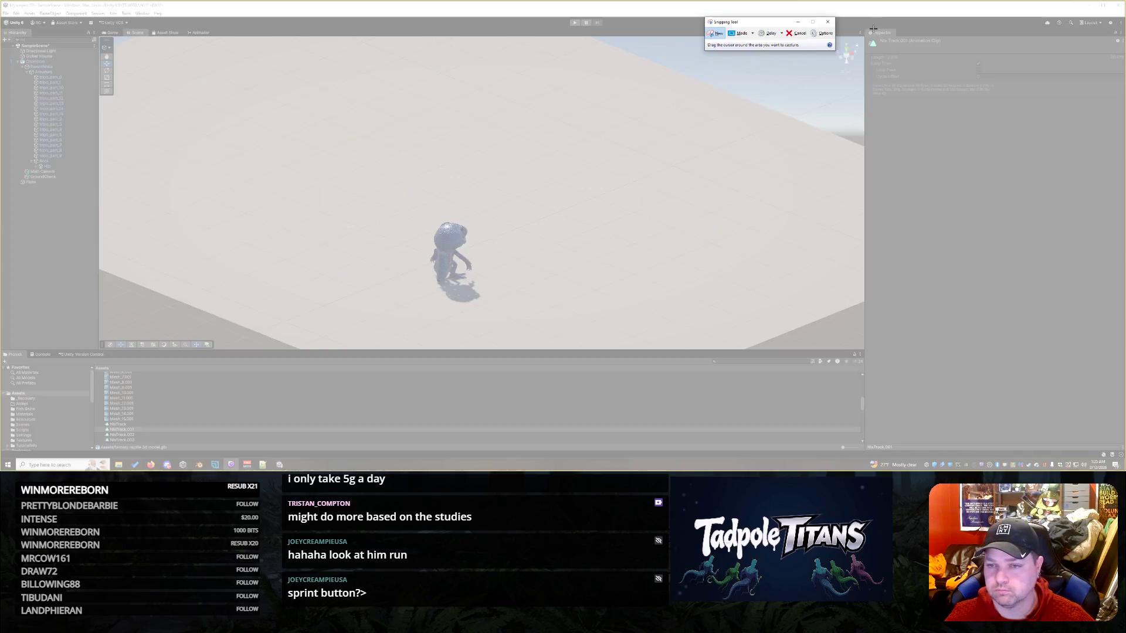
pyautogui.moveTo(863, 26)
pyautogui.mouseDown()
pyautogui.moveTo(1048, 216)
pyautogui.moveTo(1117, 263)
pyautogui.mouseUp()
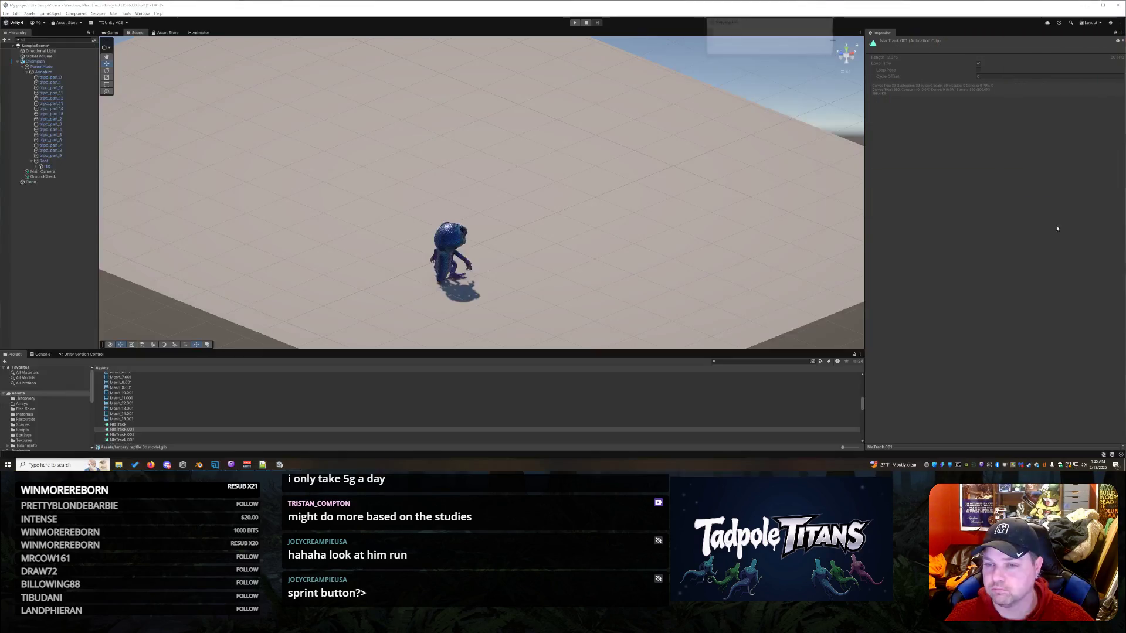
pyautogui.rightClick(1002, 162)
pyautogui.click(1019, 180)
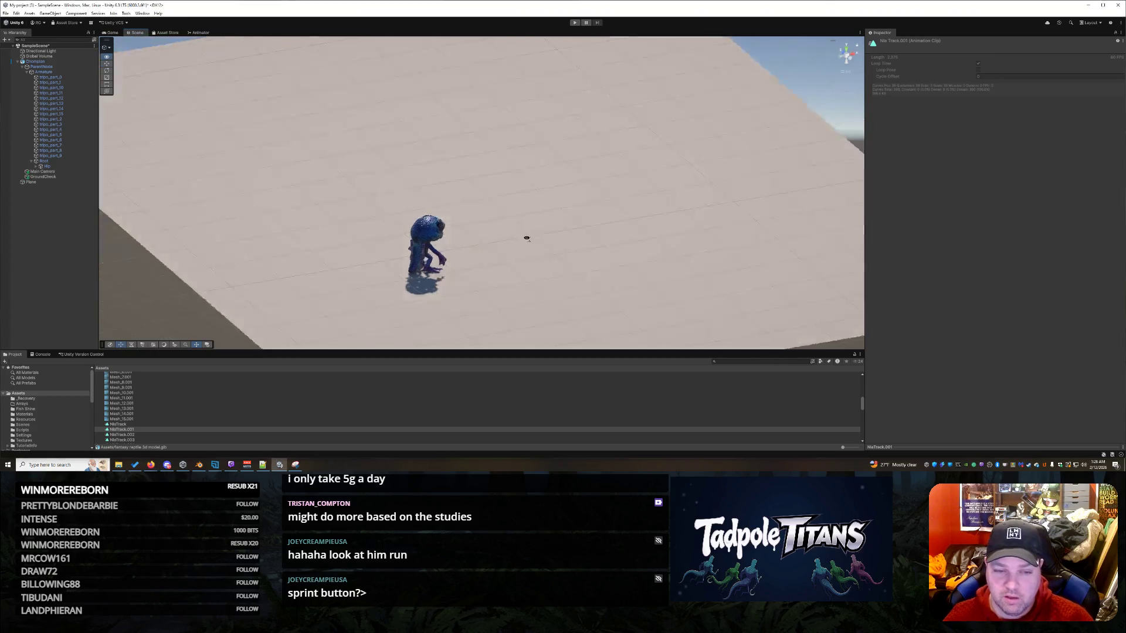
# - Orbit to a low view facing the lizard and dock the clip preview back into the Inspector
pyautogui.moveTo(525, 236)
pyautogui.mouseDown()
pyautogui.moveTo(351, 246)
pyautogui.moveTo(505, 190)
pyautogui.moveTo(594, 249)
pyautogui.moveTo(667, 257)
pyautogui.moveTo(622, 253)
pyautogui.moveTo(683, 233)
pyautogui.moveTo(448, 257)
pyautogui.moveTo(653, 248)
pyautogui.moveTo(648, 234)
pyautogui.moveTo(676, 274)
pyautogui.moveTo(720, 288)
pyautogui.moveTo(595, 243)
pyautogui.moveTo(451, 248)
pyautogui.moveTo(696, 276)
pyautogui.mouseUp()
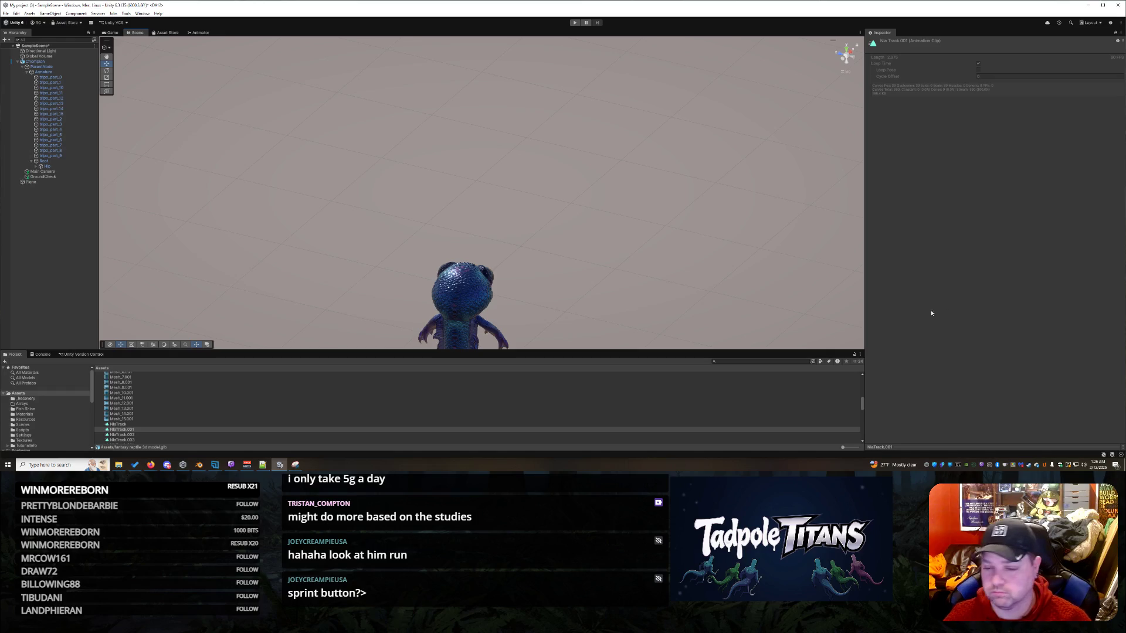
pyautogui.rightClick(1122, 448)
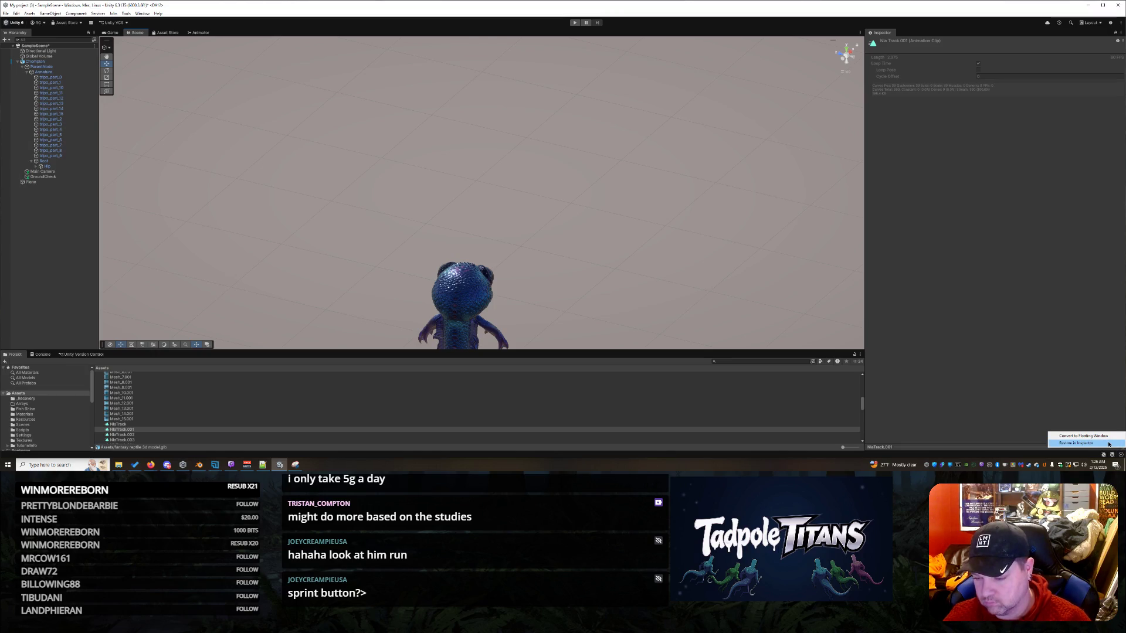
pyautogui.click(1108, 444)
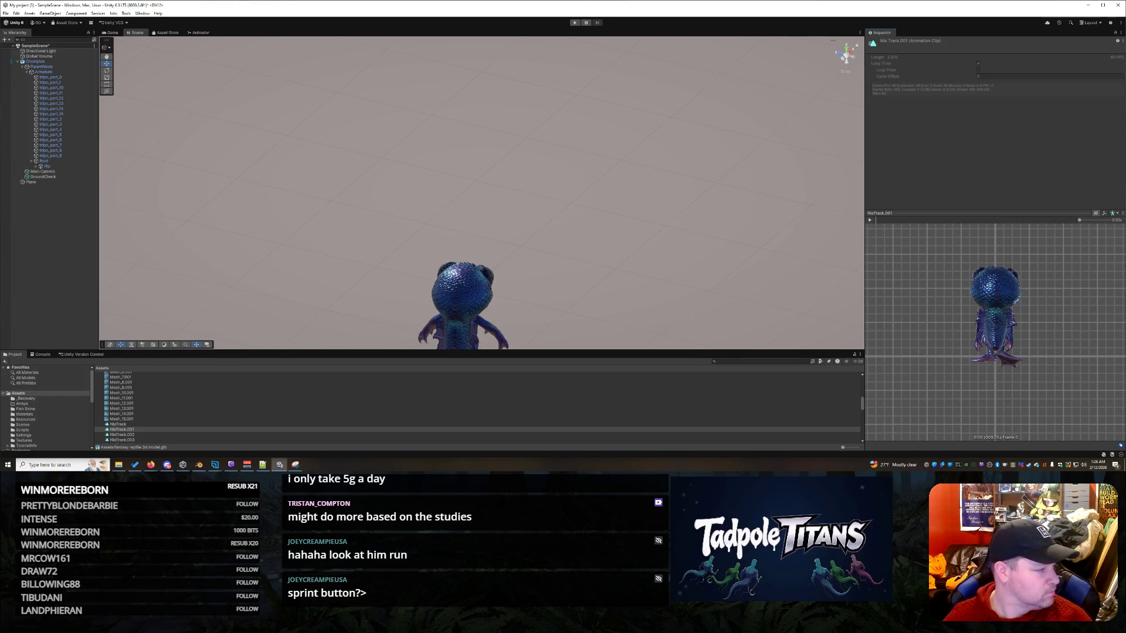
# - Confirm Chompion's Animator uses ChompionAnimator, then search Add Component for 'charanim'
pyautogui.click(53, 61)
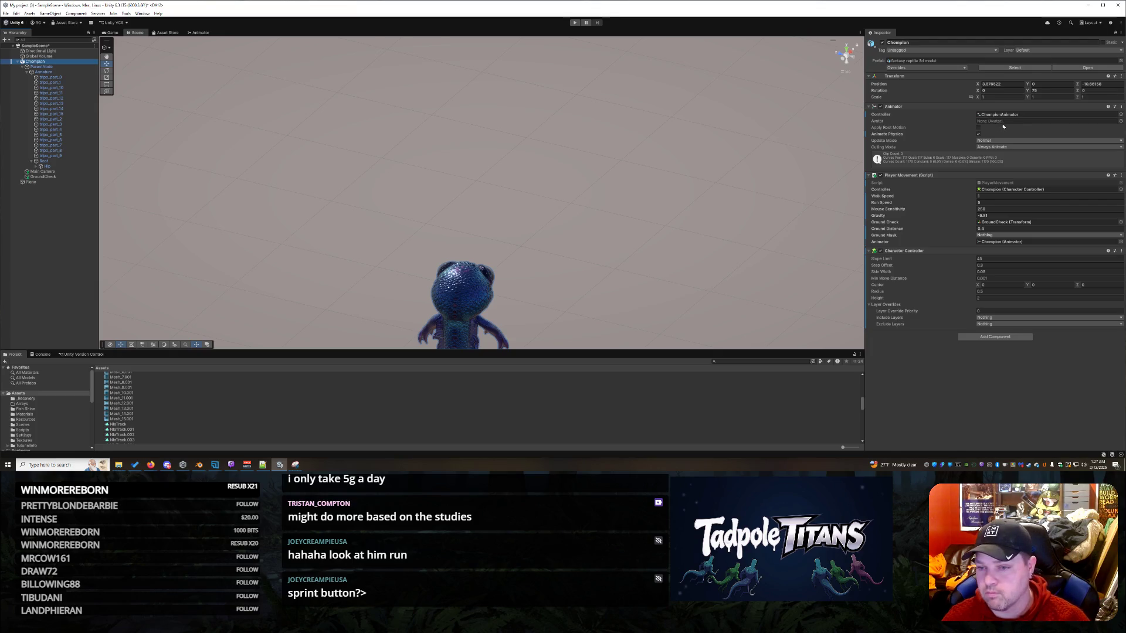
pyautogui.click(1117, 115)
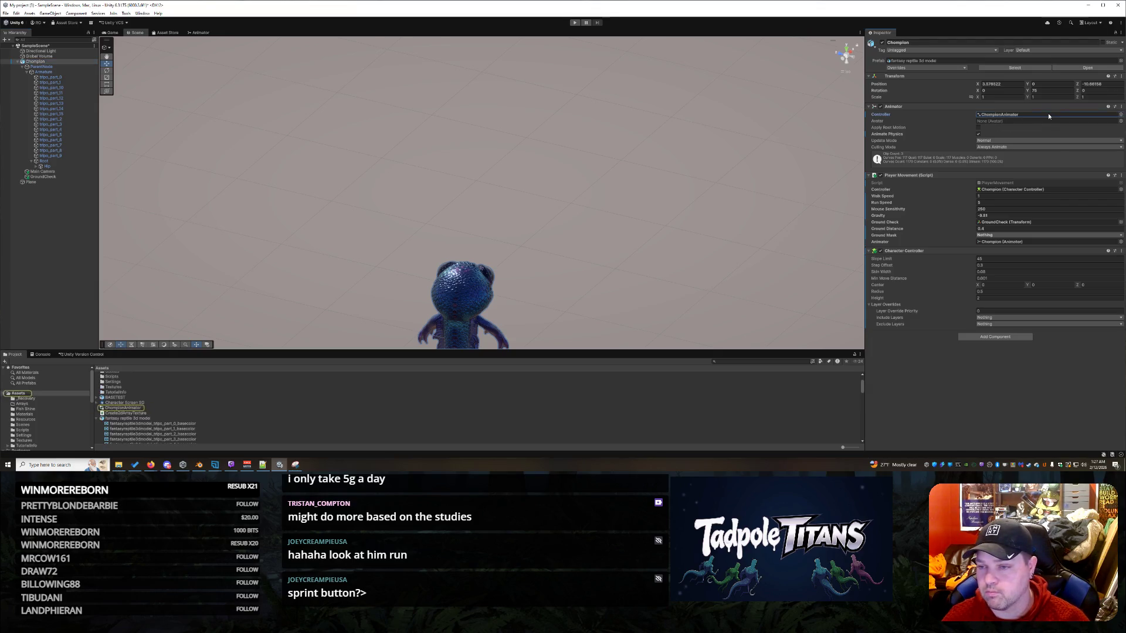
pyautogui.click(1120, 115)
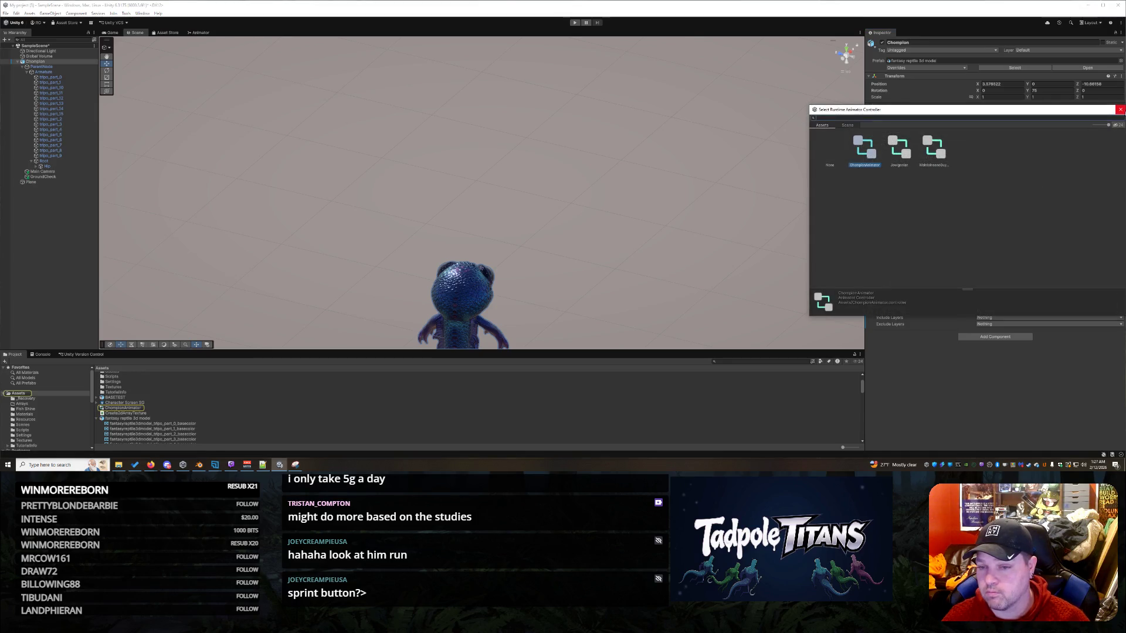
pyautogui.click(1121, 110)
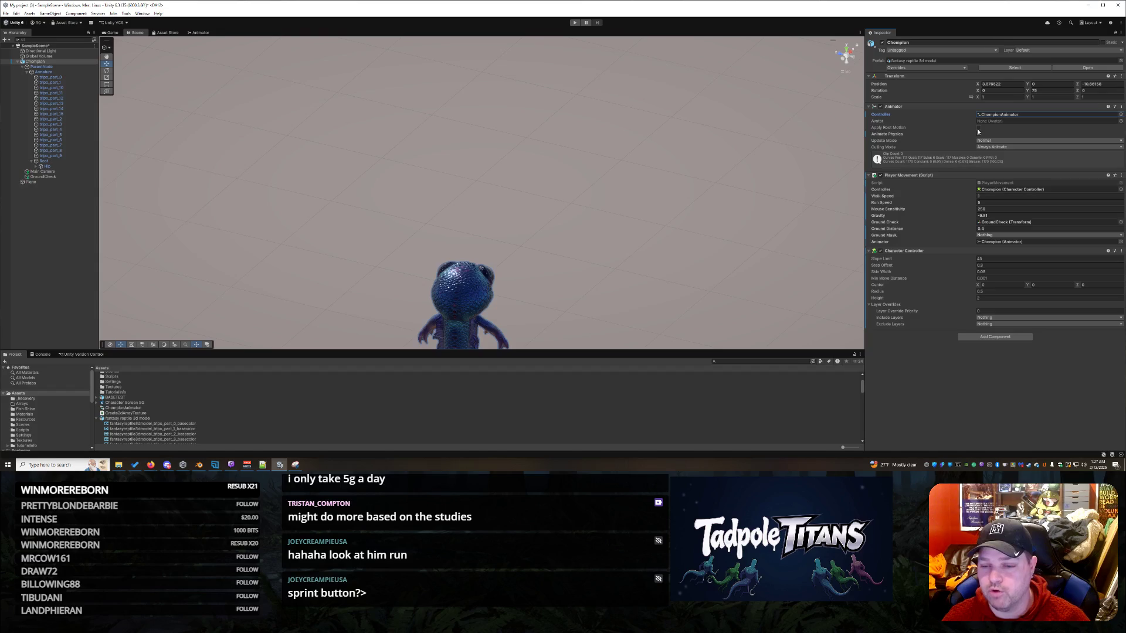
pyautogui.click(996, 337)
pyautogui.write('charanim')
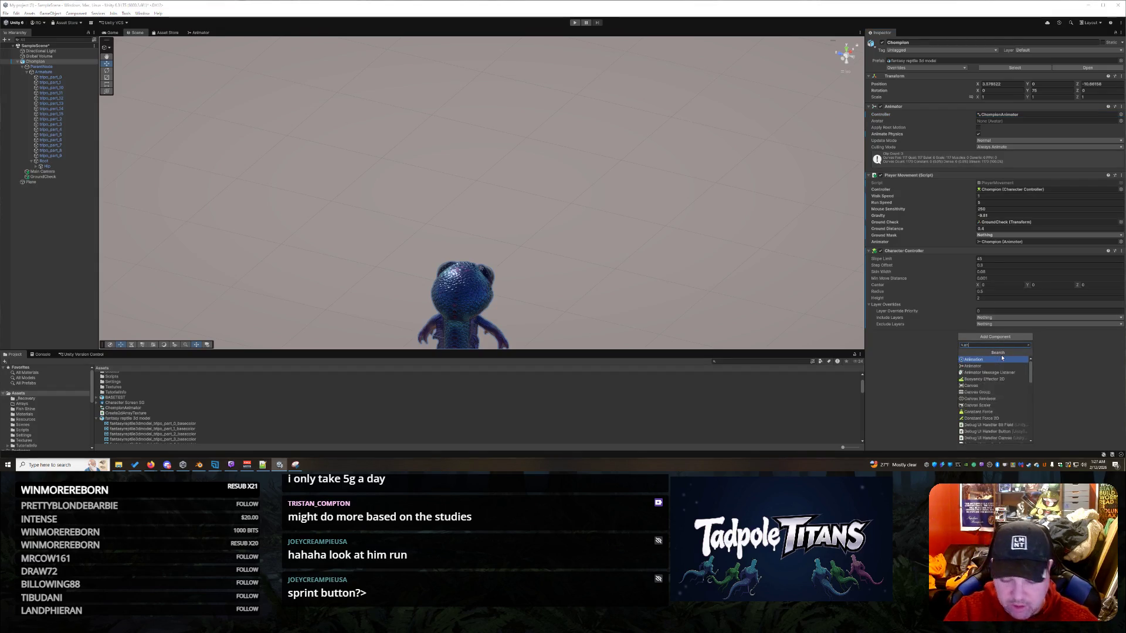
# - Add an Animation component using NlaTrack.001 with Update Mode set to Fixed
pyautogui.click(989, 359)
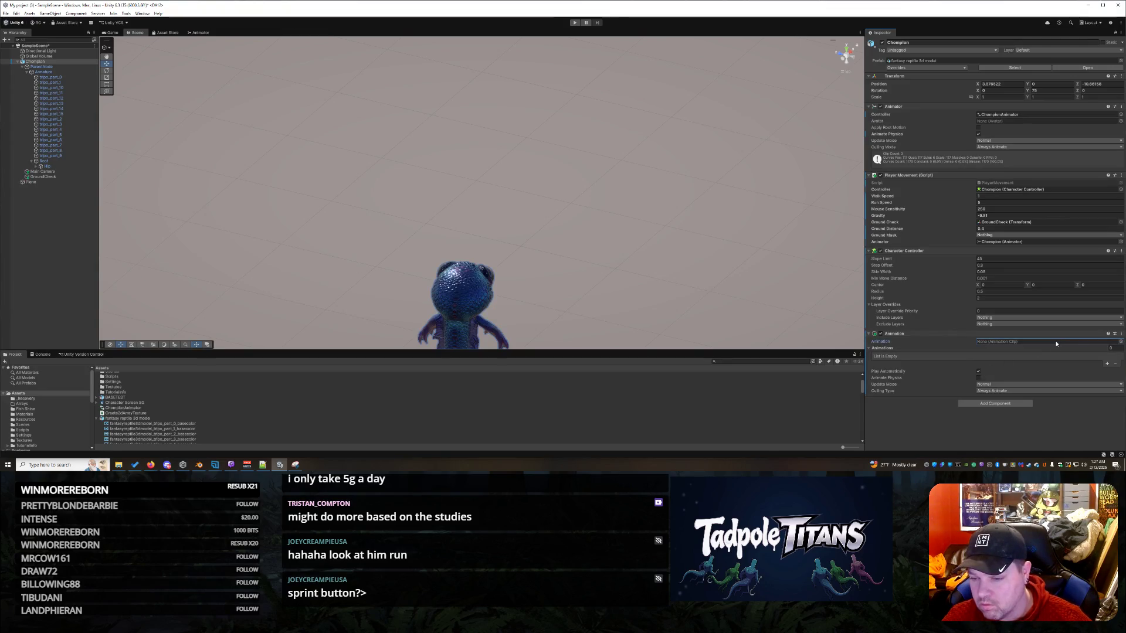
pyautogui.click(1120, 341)
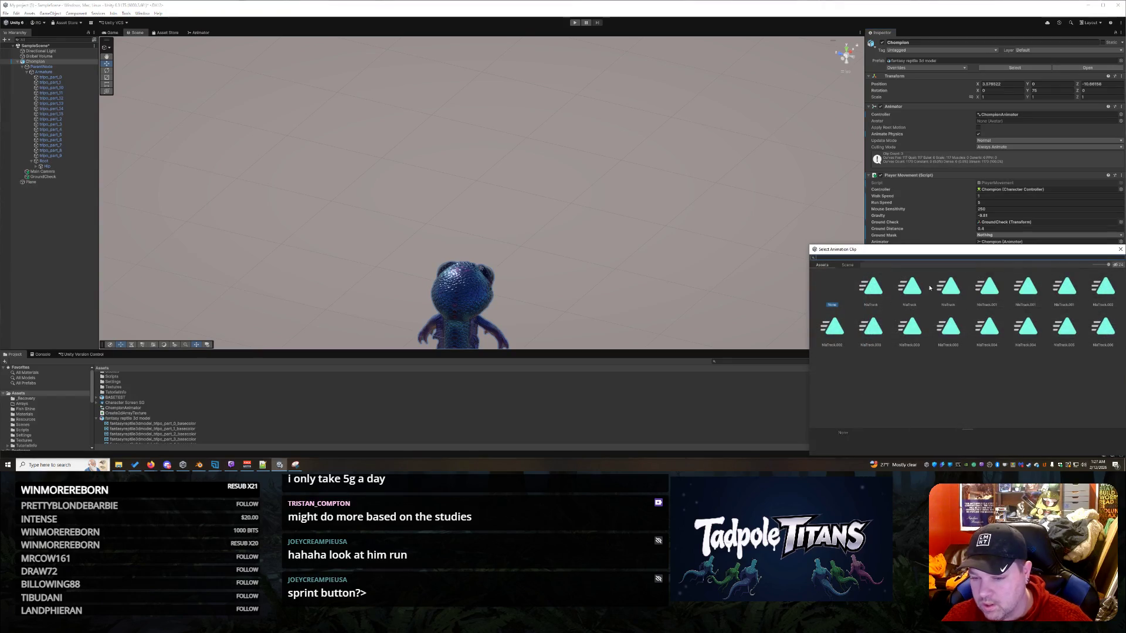
pyautogui.click(1066, 288)
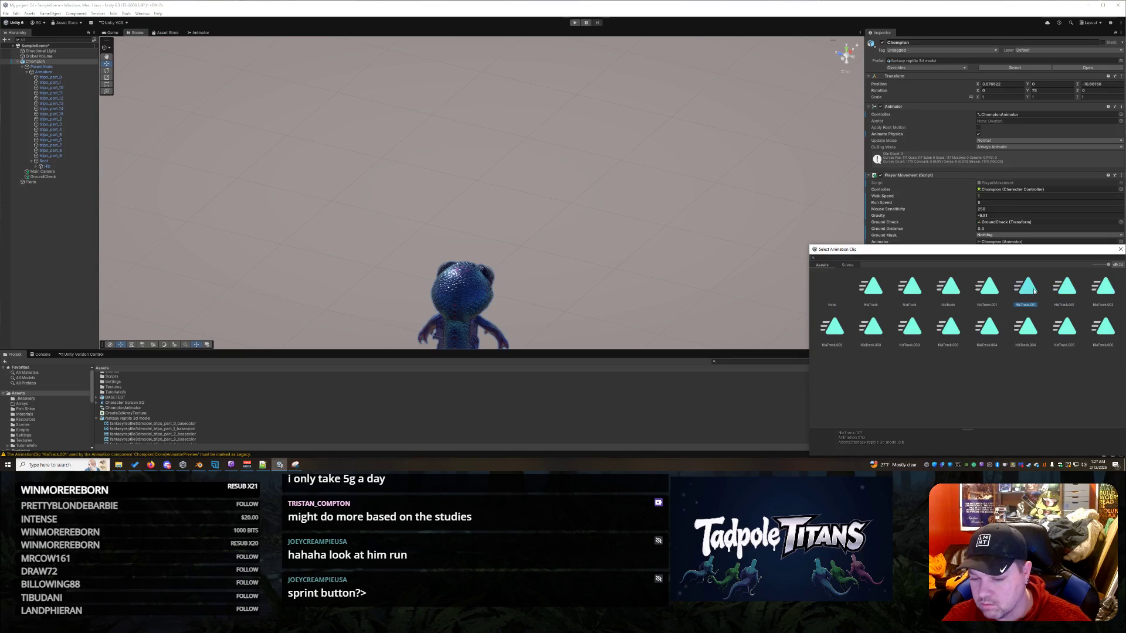
pyautogui.doubleClick(1064, 287)
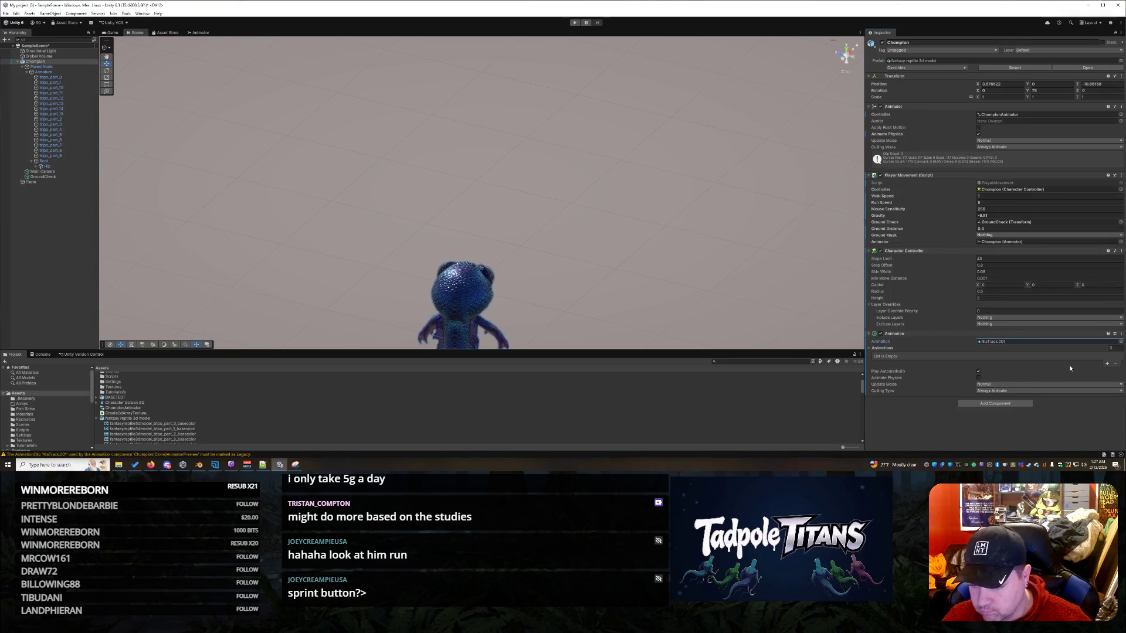
pyautogui.click(1004, 385)
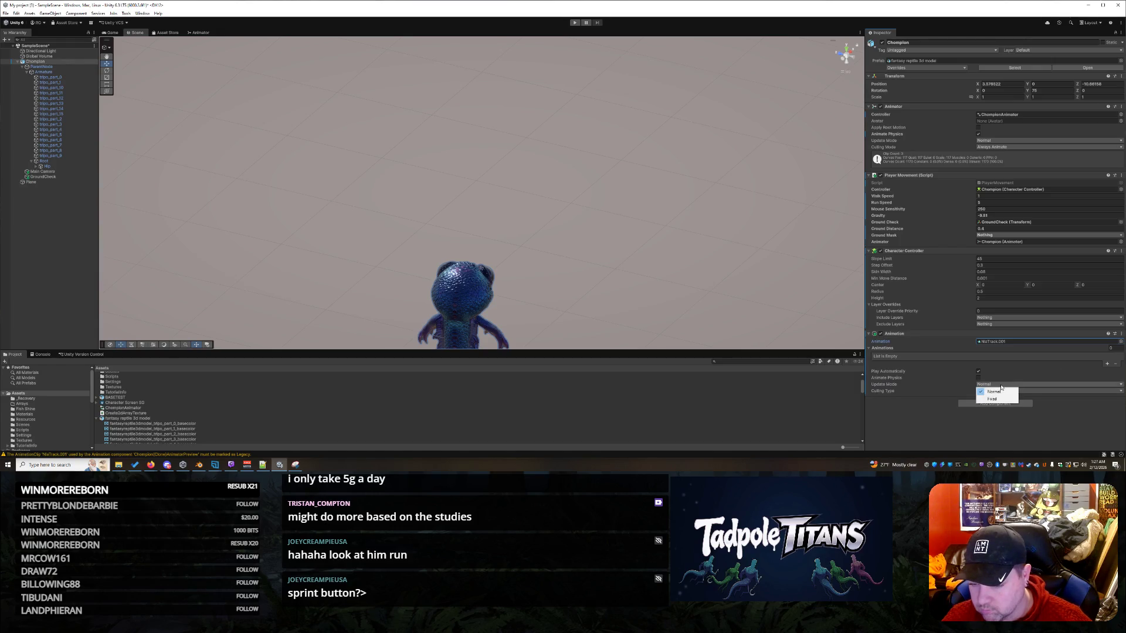
pyautogui.click(992, 398)
pyautogui.click(1026, 391)
pyautogui.click(1068, 411)
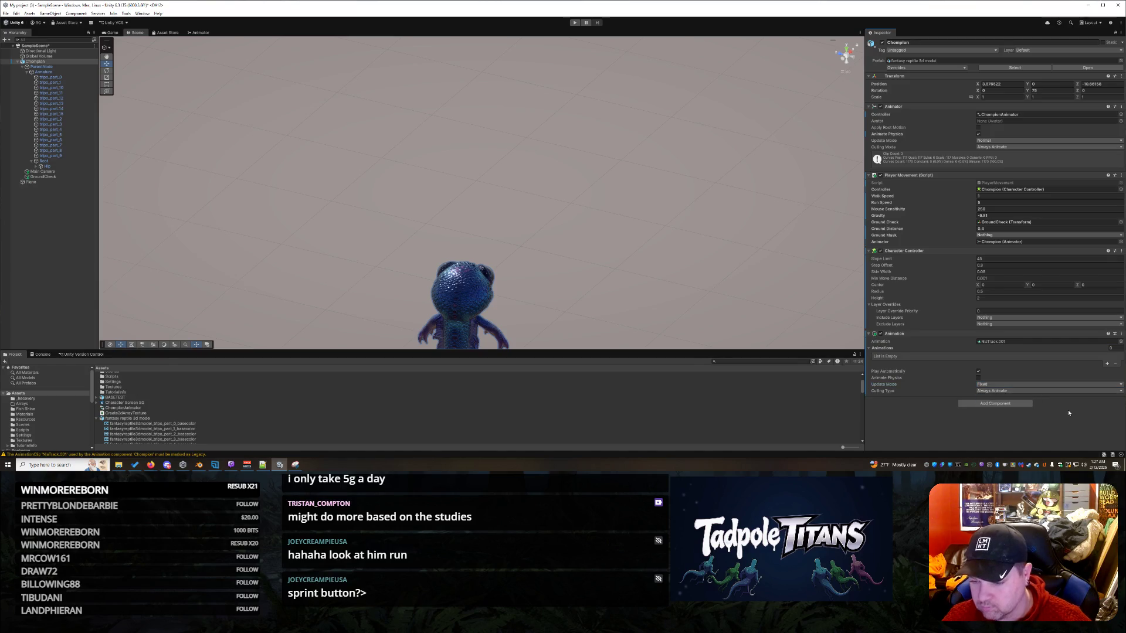
# - Add NlaTrack.001 to the Animations list and start play mode
pyautogui.click(1108, 363)
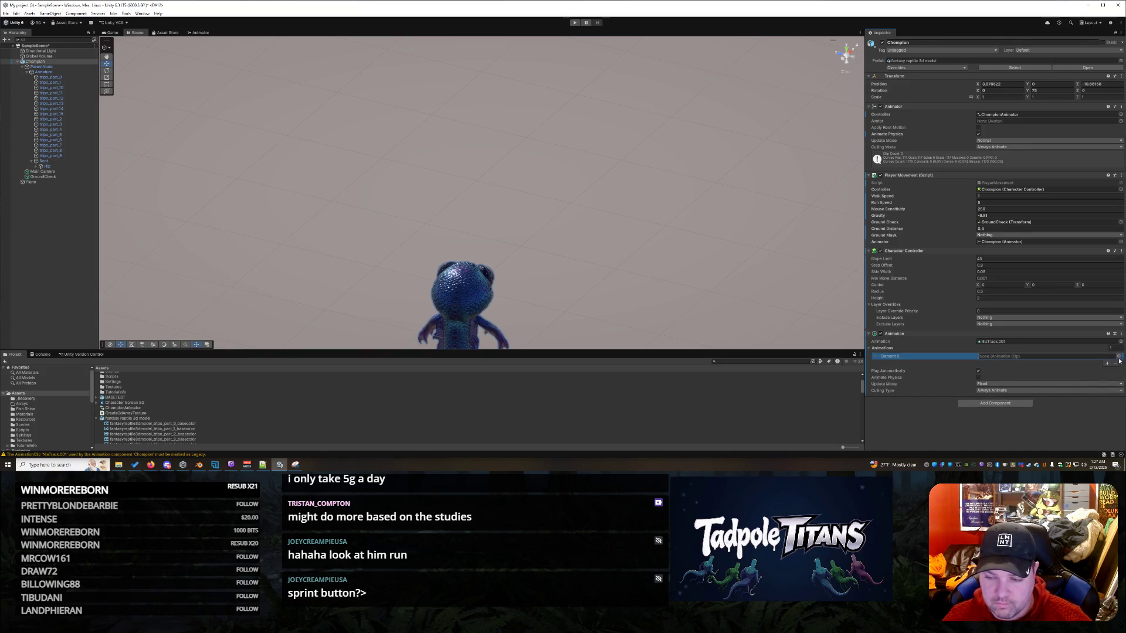
pyautogui.click(1118, 356)
pyautogui.click(1023, 293)
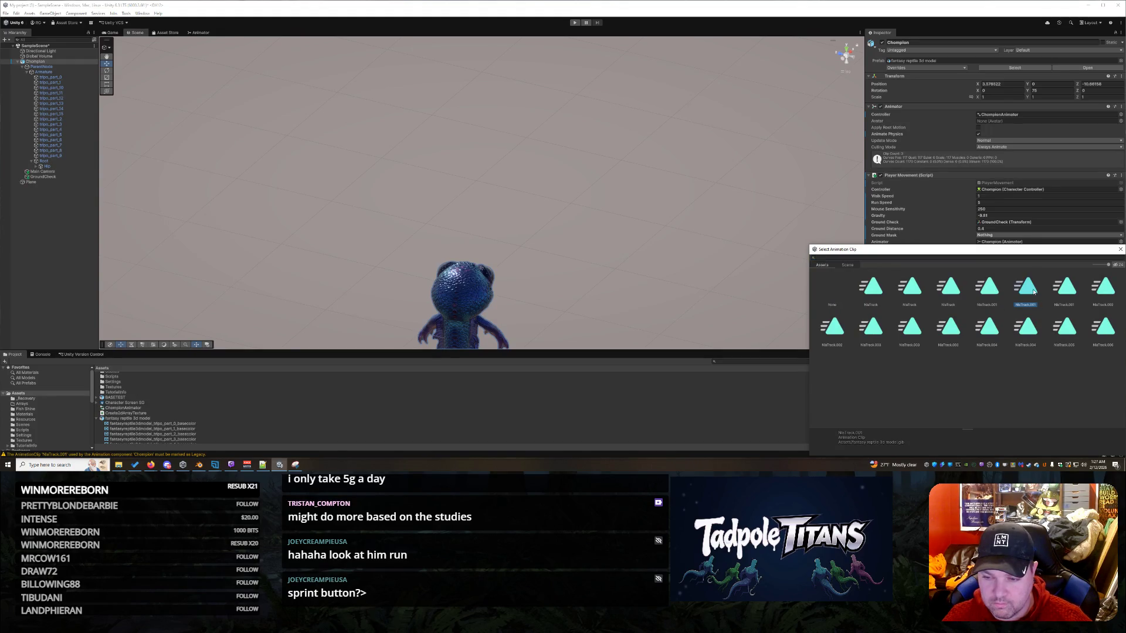
pyautogui.doubleClick(998, 292)
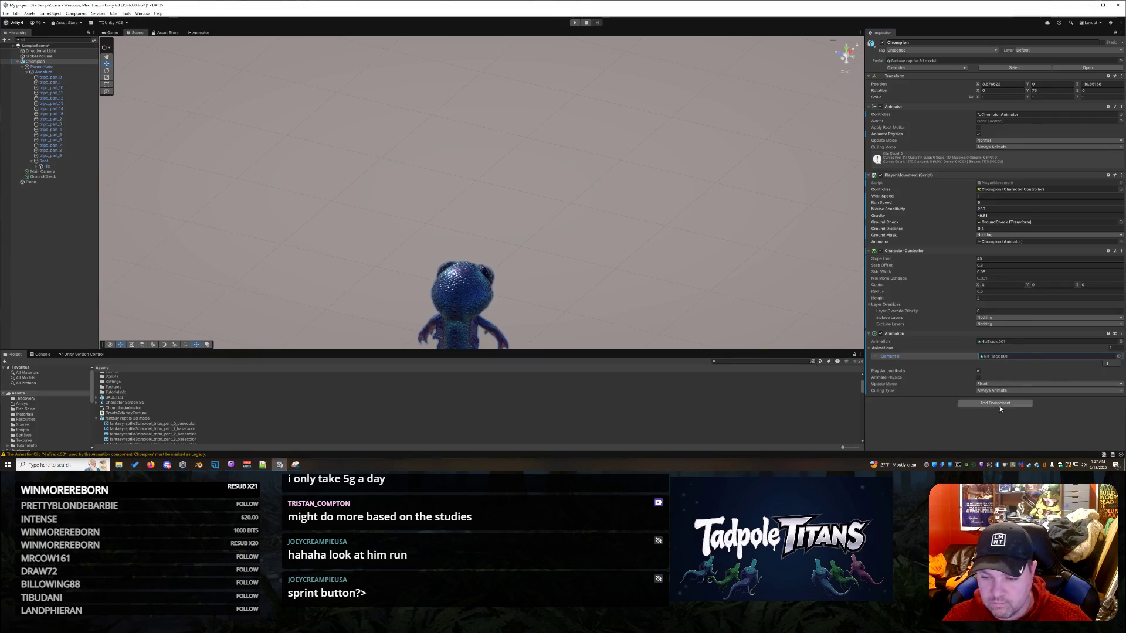
pyautogui.click(574, 23)
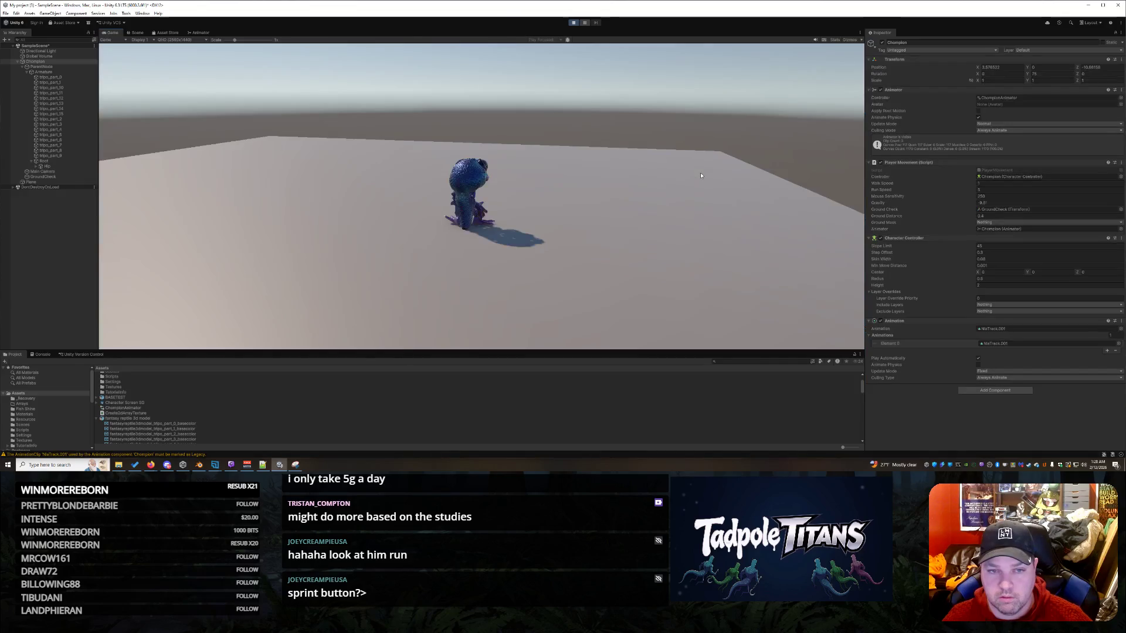
# - Walk the lizard forward and back with W and S, jumping once with Space
pyautogui.moveTo(704, 281)
pyautogui.press('w')
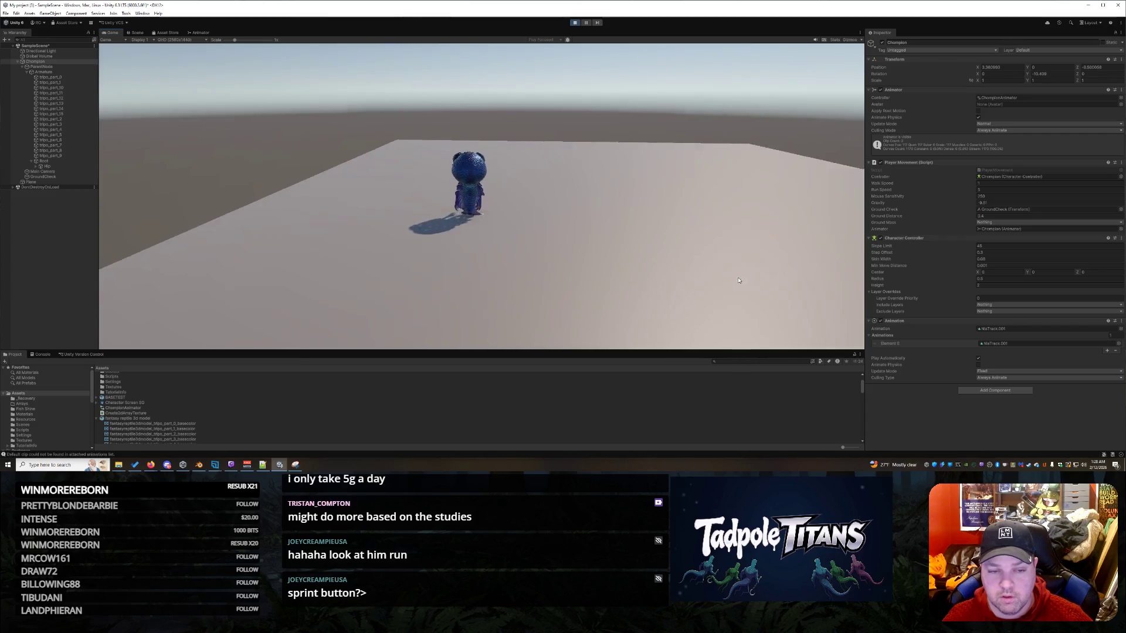
pyautogui.moveTo(766, 282)
pyautogui.press('space')
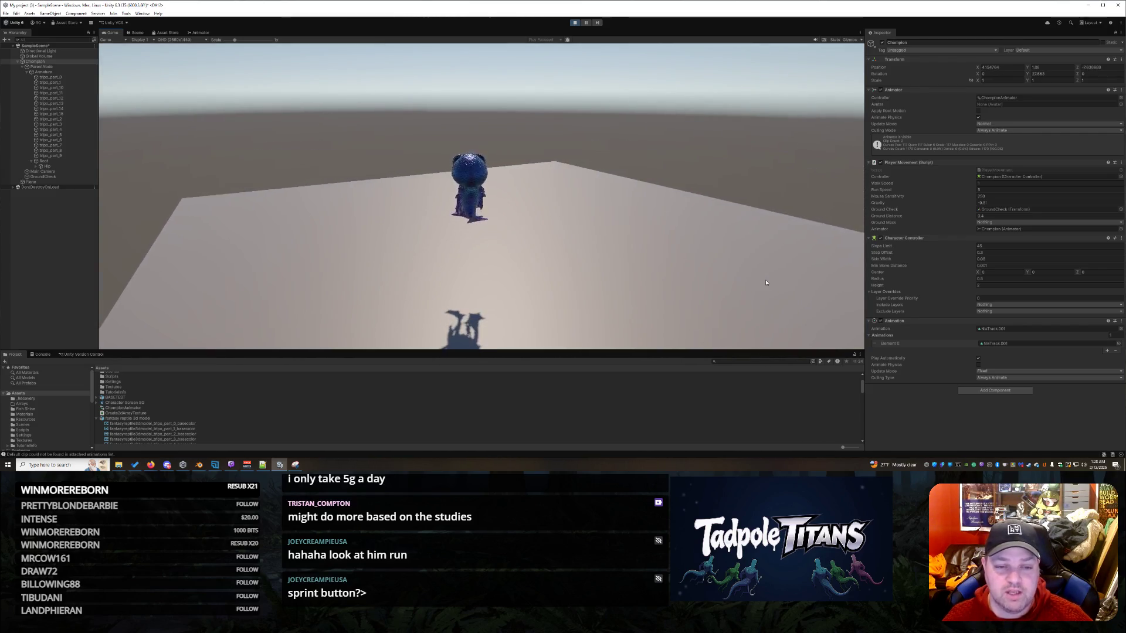
pyautogui.press('w')
pyautogui.press('w')
pyautogui.press('w')
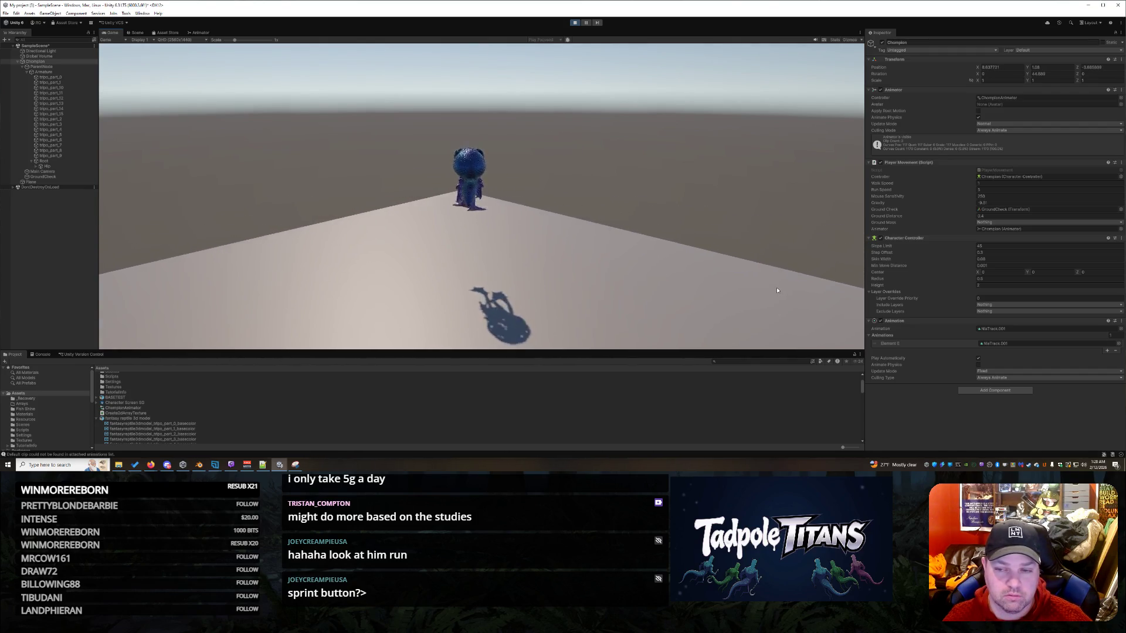
pyautogui.moveTo(869, 294)
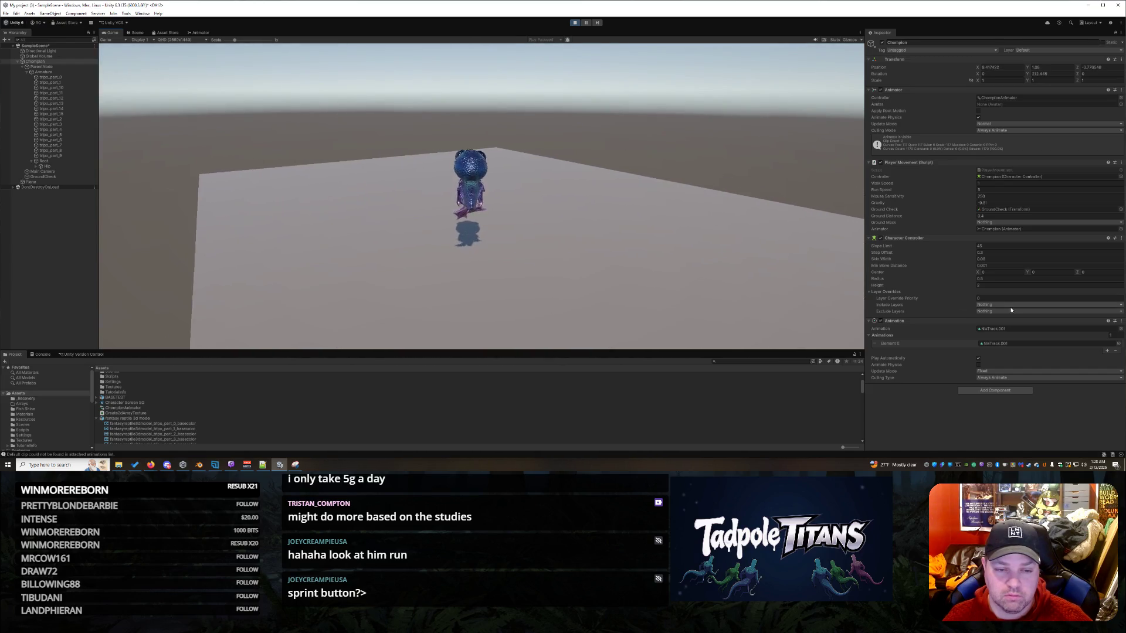
pyautogui.press('s')
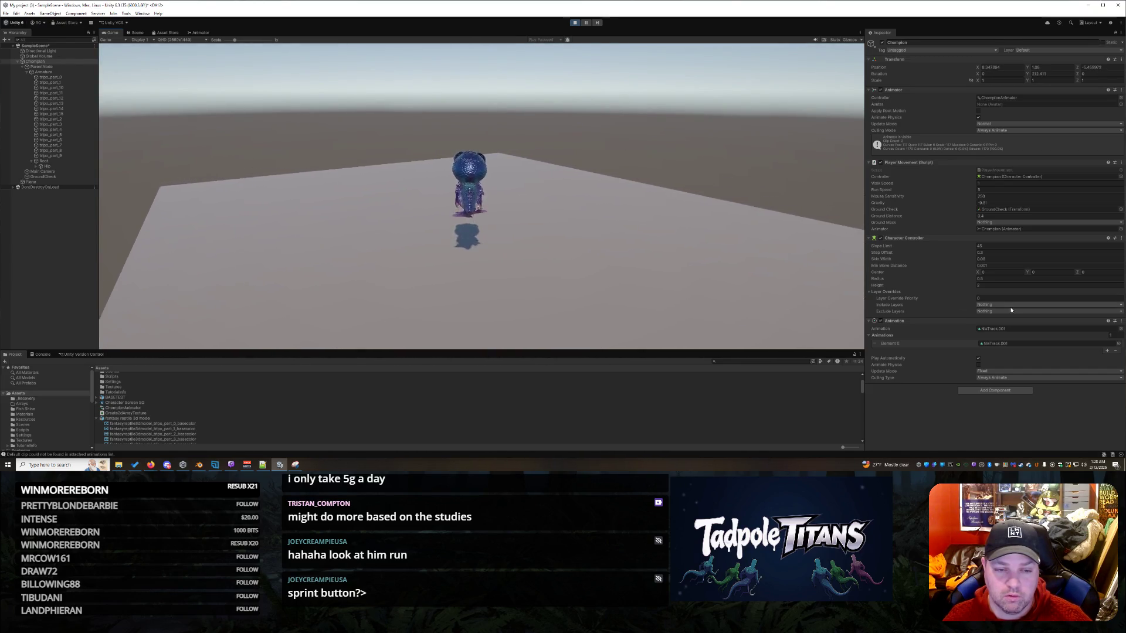
pyautogui.press('w')
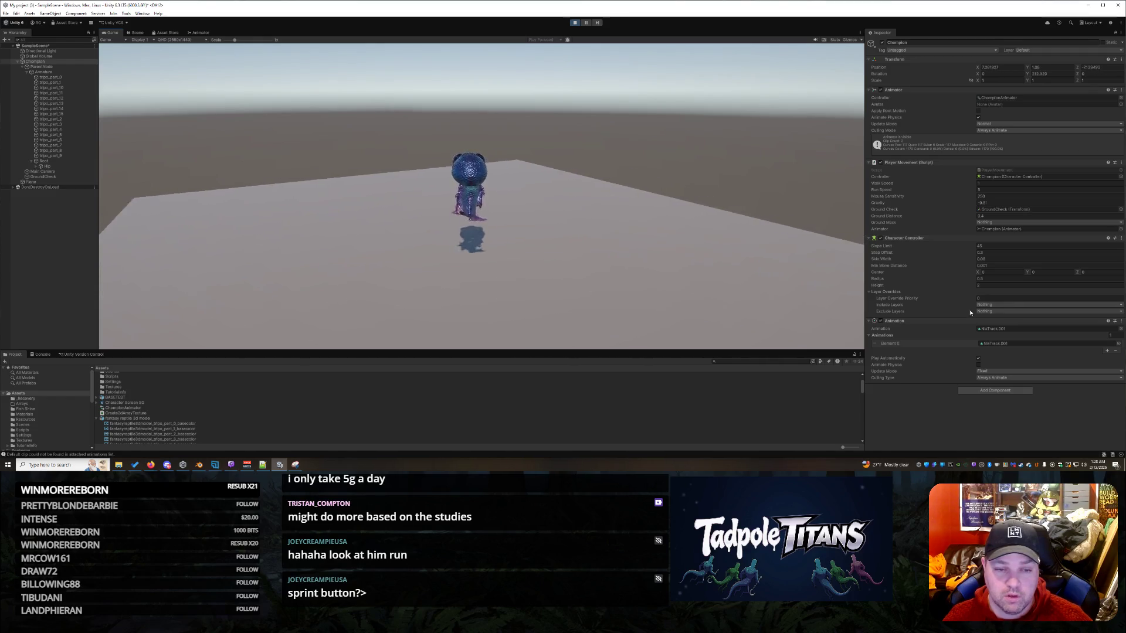
# - Run the lizard around the plane with Shift+W, then stop play mode with Ctrl+P
pyautogui.hotkey('shift', 'w')
pyautogui.moveTo(1113, 346)
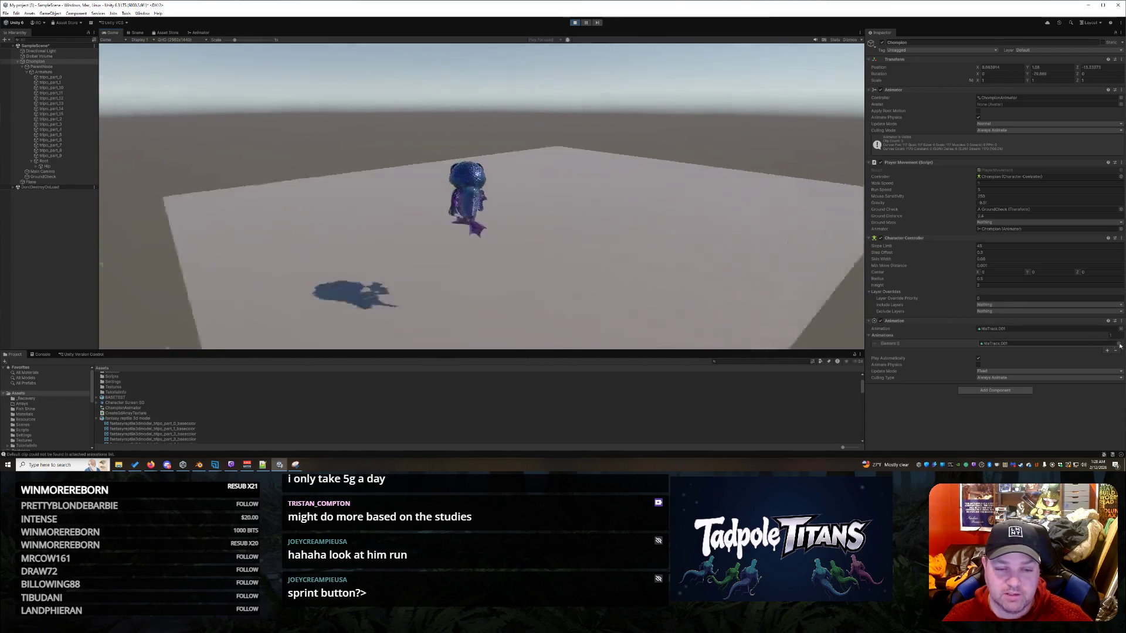
pyautogui.hotkey('shift', 'w')
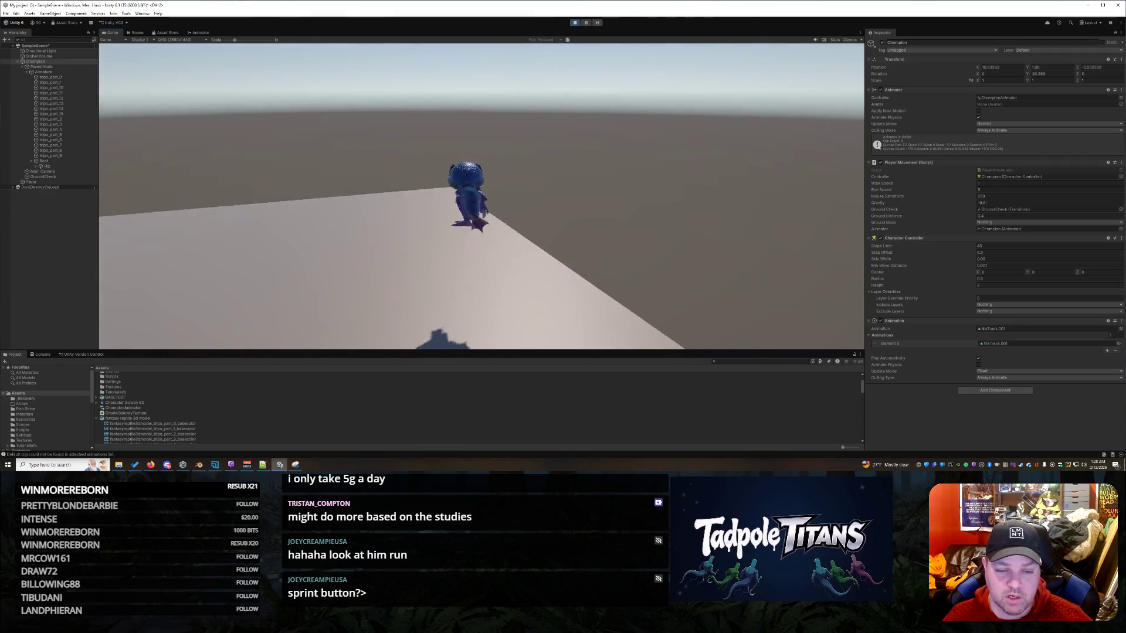
pyautogui.hotkey('shift', 'w')
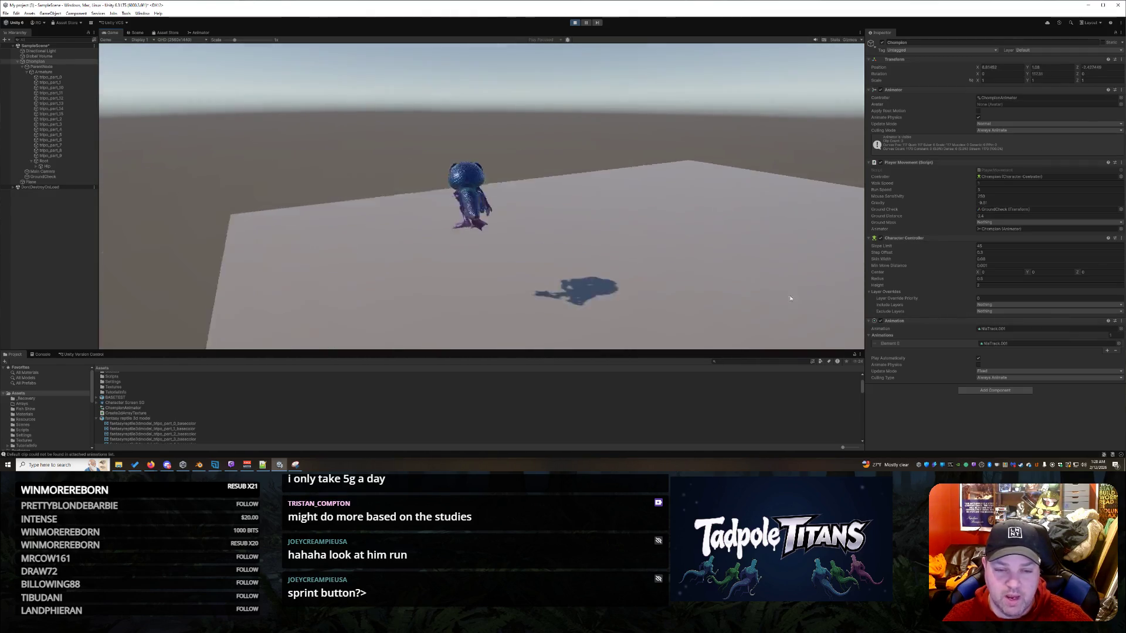
pyautogui.hotkey('shift', 'w')
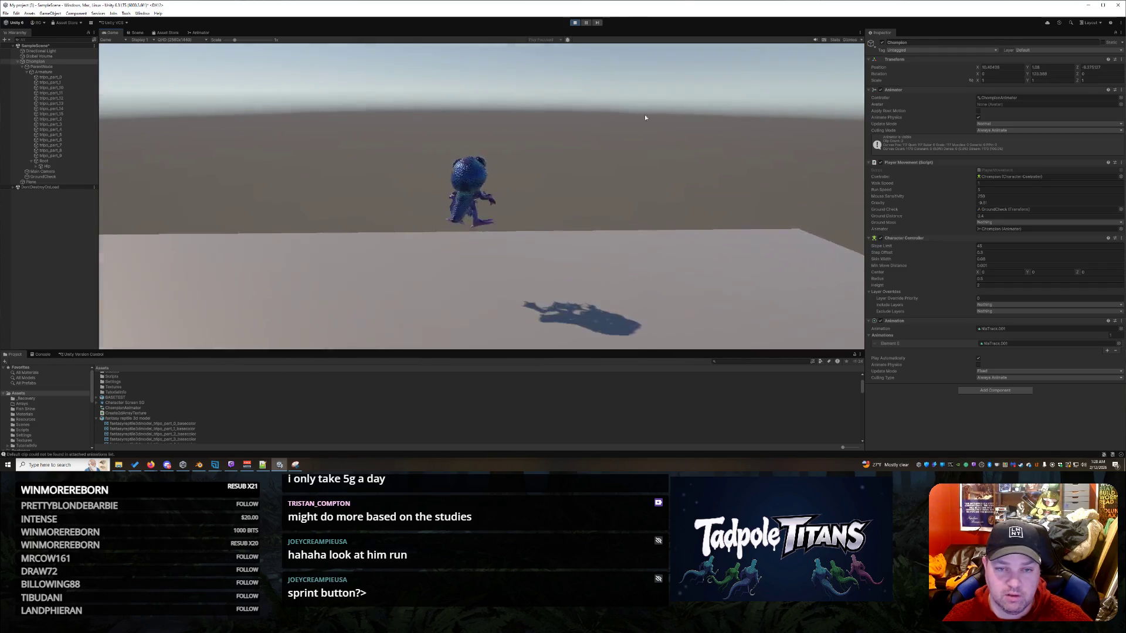
pyautogui.hotkey('ctrl', 'p')
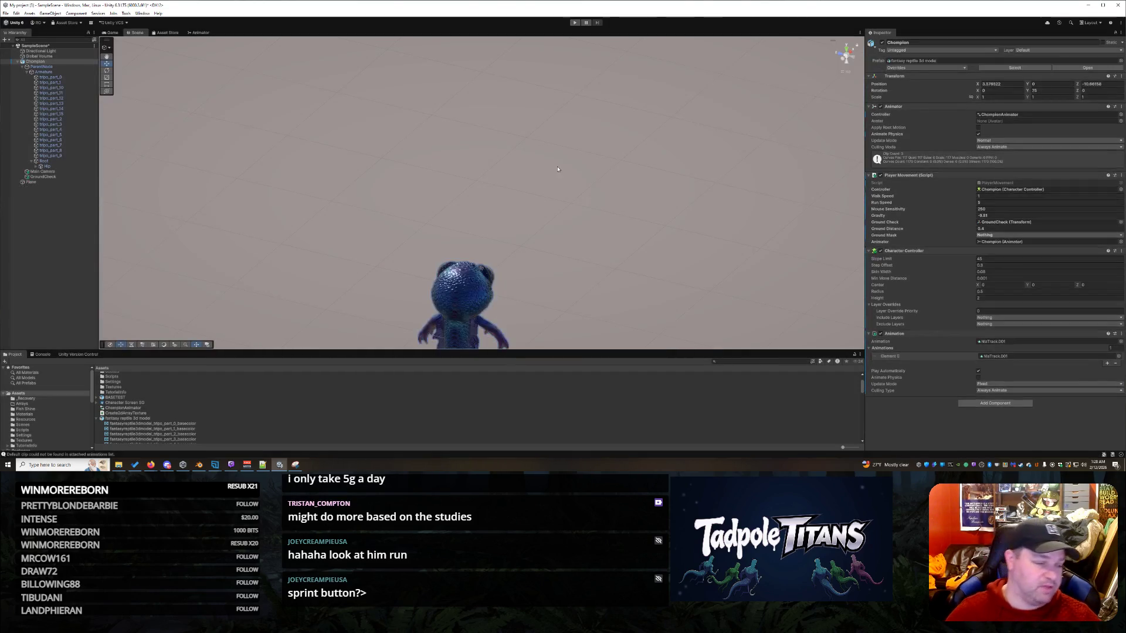
pyautogui.scroll(-3, 558, 169)
pyautogui.moveTo(558, 169)
pyautogui.mouseDown()
pyautogui.moveTo(666, 201)
pyautogui.moveTo(661, 220)
pyautogui.mouseUp()
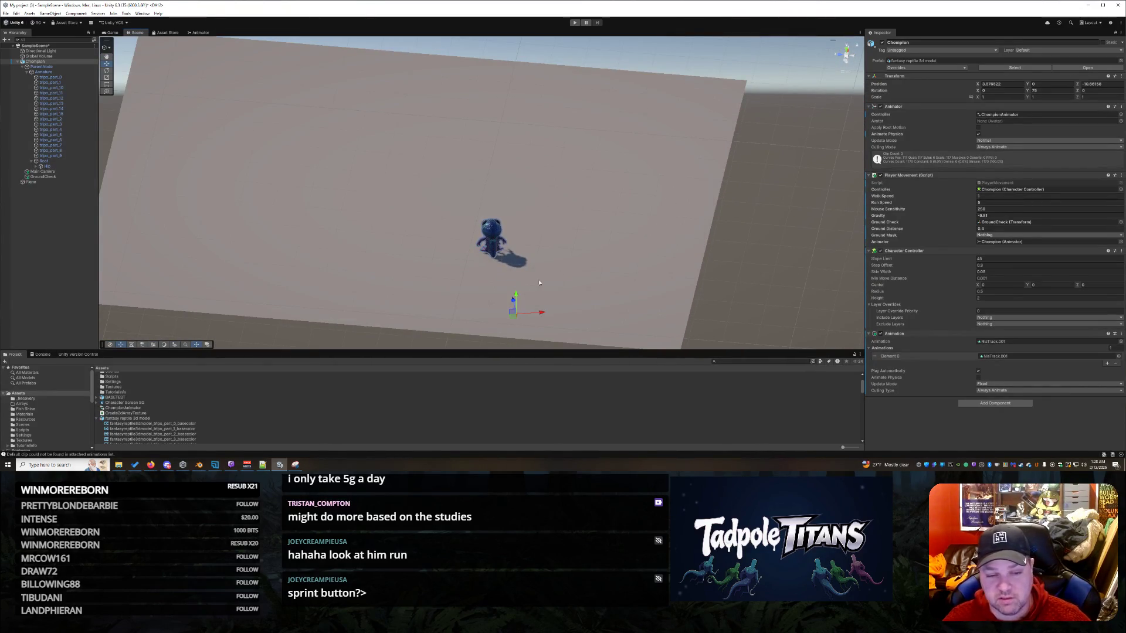
pyautogui.scroll(3, 660, 241)
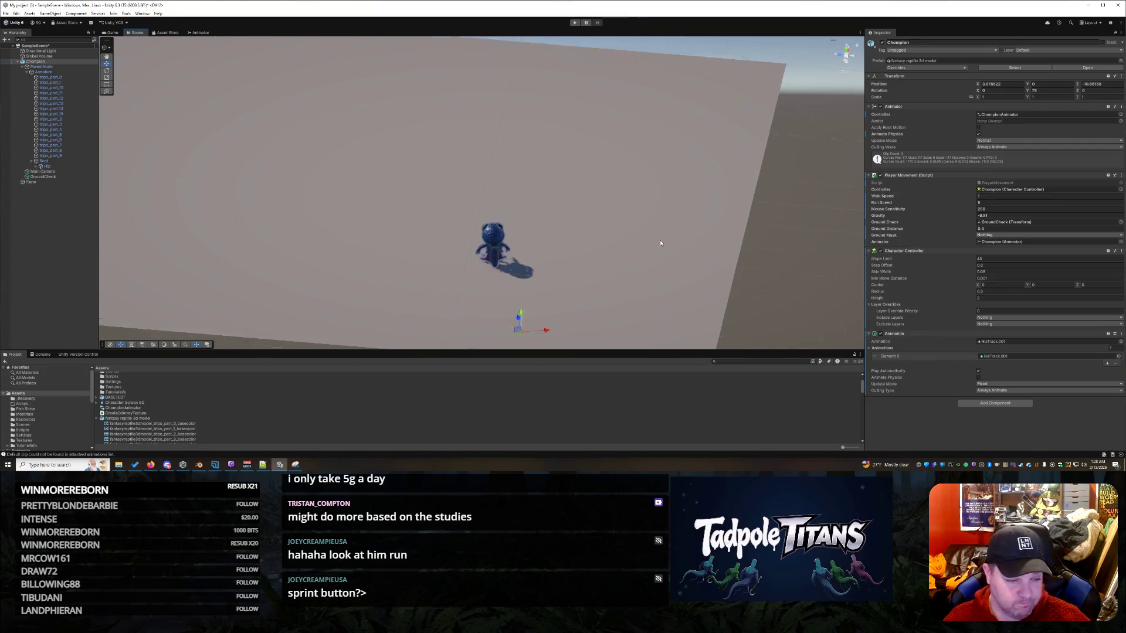
pyautogui.scroll(2, 651, 249)
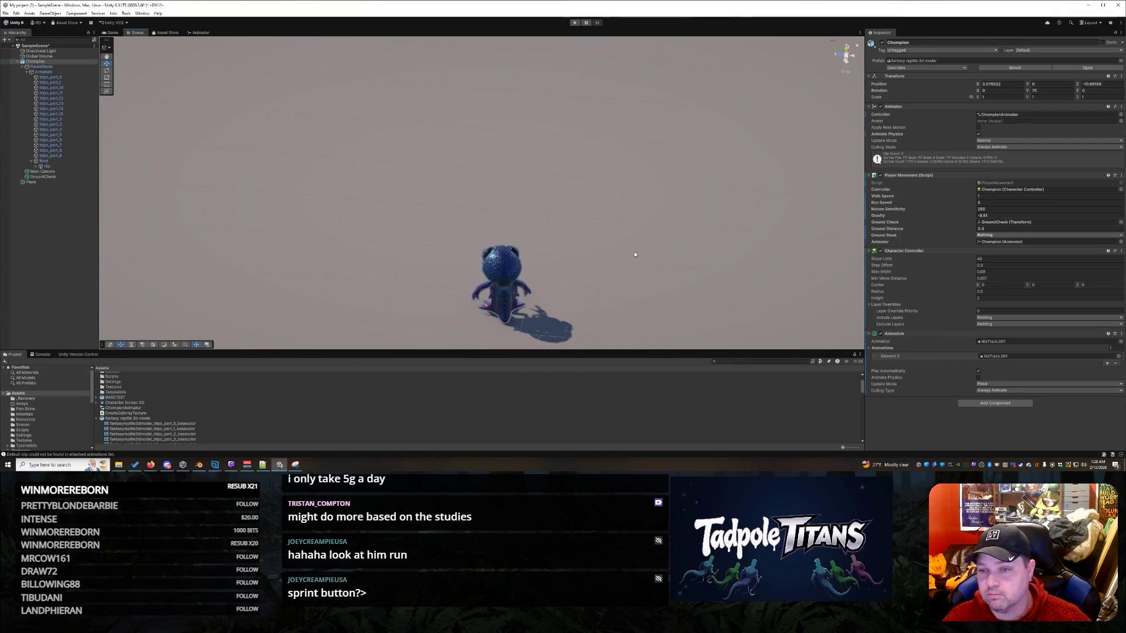
pyautogui.moveTo(621, 255)
pyautogui.mouseDown()
pyautogui.moveTo(588, 209)
pyautogui.moveTo(640, 229)
pyautogui.moveTo(628, 229)
pyautogui.mouseUp()
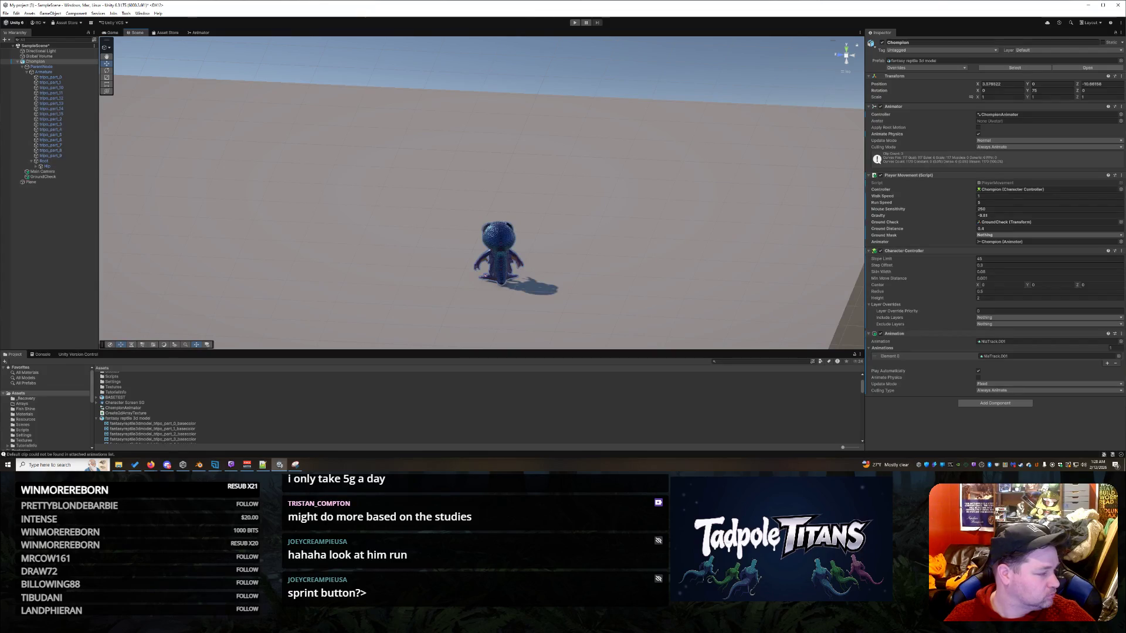
pyautogui.hotkey('alt', 'Tab')
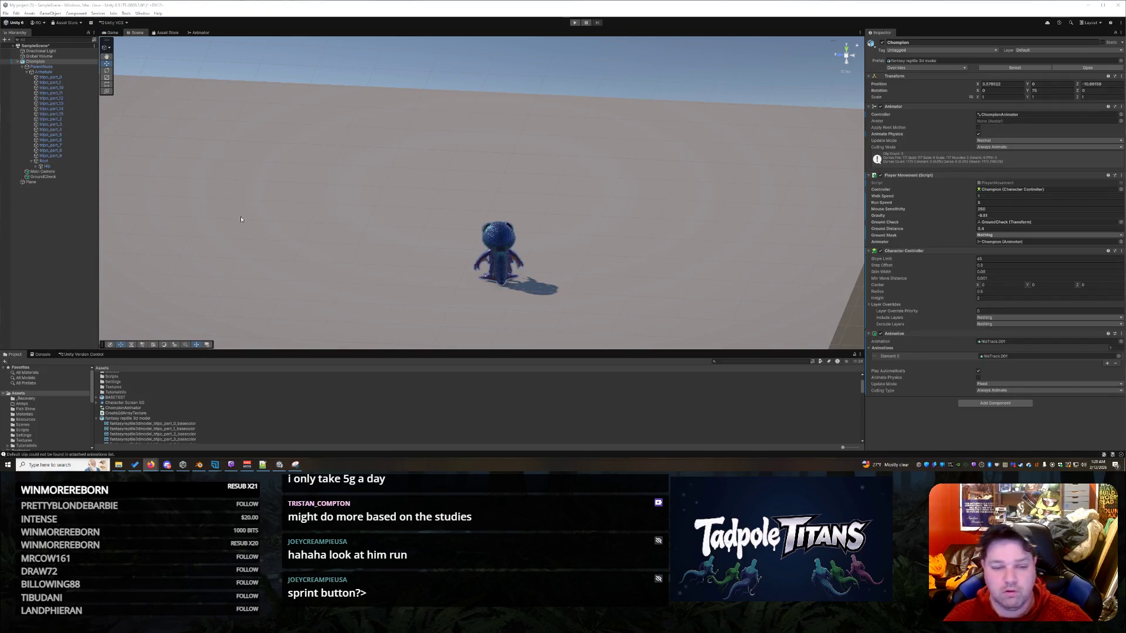
pyautogui.rightClick(321, 211)
pyautogui.click(448, 221)
pyautogui.moveTo(448, 221)
pyautogui.mouseDown()
pyautogui.moveTo(671, 183)
pyautogui.moveTo(503, 211)
pyautogui.moveTo(642, 210)
pyautogui.mouseUp()
pyautogui.scroll(5, 645, 194)
pyautogui.moveTo(541, 194)
pyautogui.mouseDown()
pyautogui.moveTo(501, 199)
pyautogui.moveTo(598, 153)
pyautogui.moveTo(609, 170)
pyautogui.moveTo(592, 178)
pyautogui.moveTo(643, 188)
pyautogui.moveTo(628, 159)
pyautogui.moveTo(638, 149)
pyautogui.mouseUp()
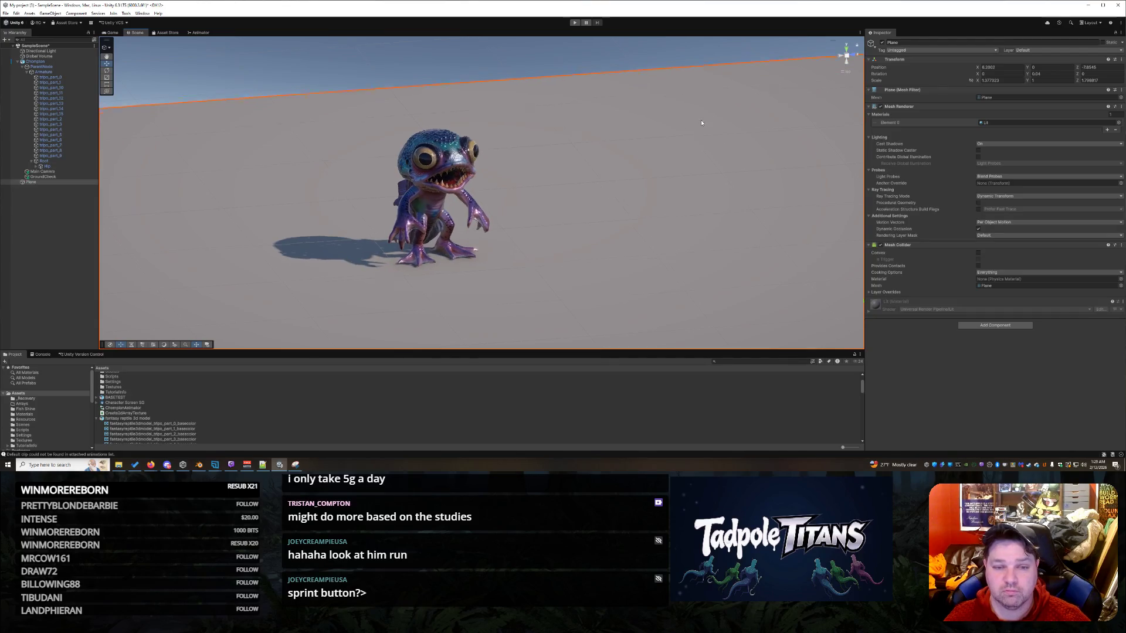
pyautogui.moveTo(699, 152)
pyautogui.mouseDown()
pyautogui.moveTo(689, 214)
pyautogui.moveTo(631, 234)
pyautogui.mouseUp()
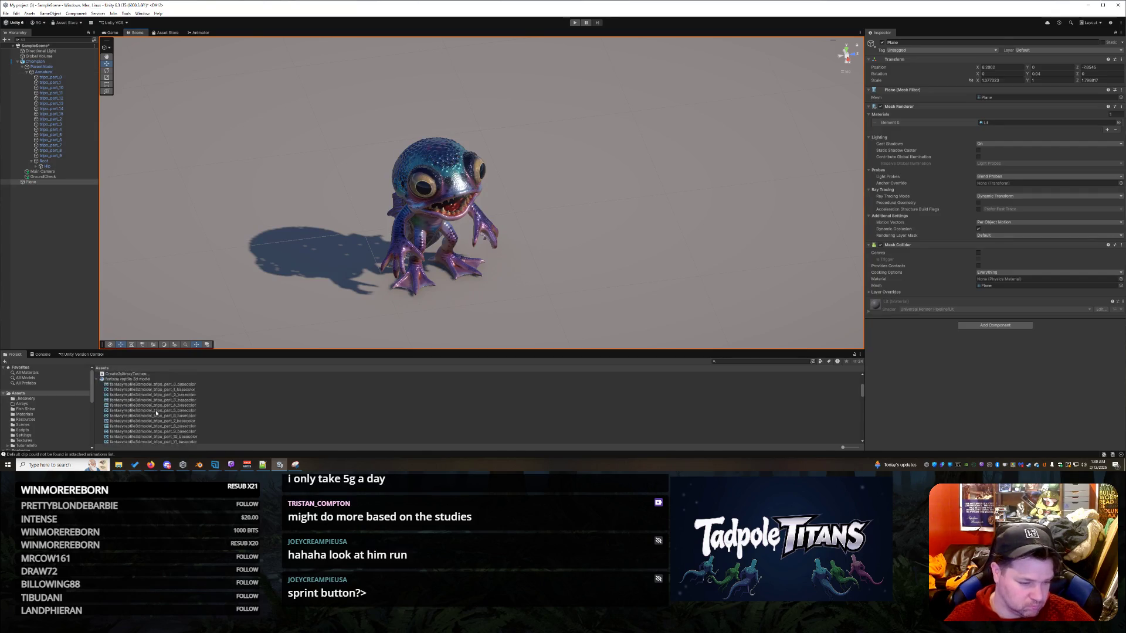
# - Review the fantasy reptile 3d model's glTF import settings, leaving them unreset
pyautogui.click(136, 418)
pyautogui.scroll(-5, 176, 414)
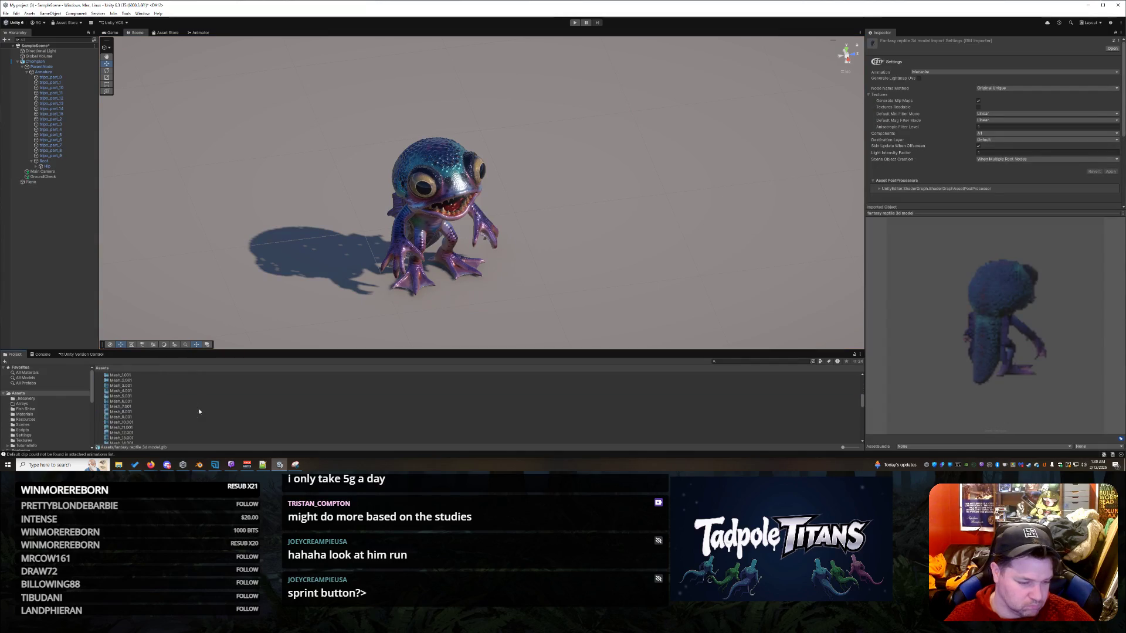
pyautogui.scroll(-4, 175, 404)
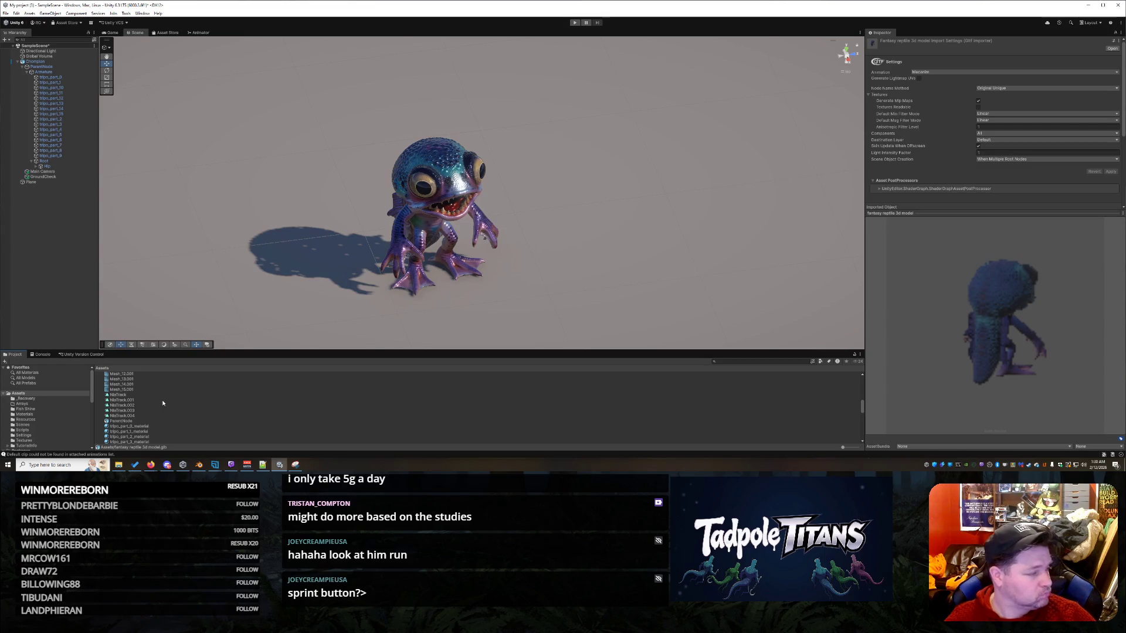
pyautogui.scroll(-5, 940, 103)
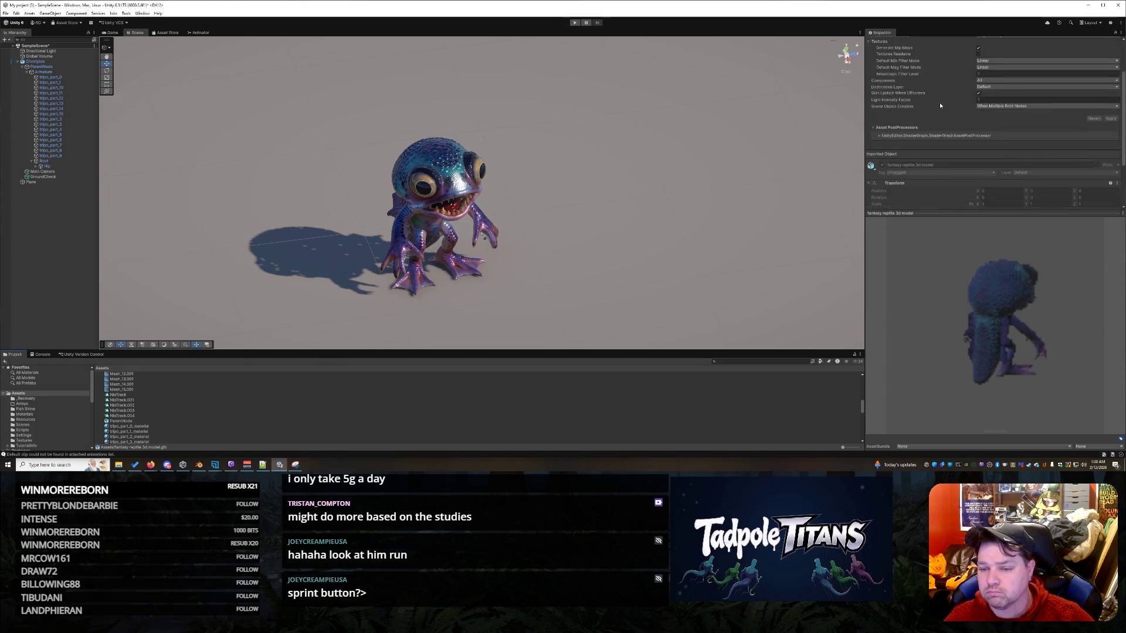
pyautogui.scroll(5, 940, 104)
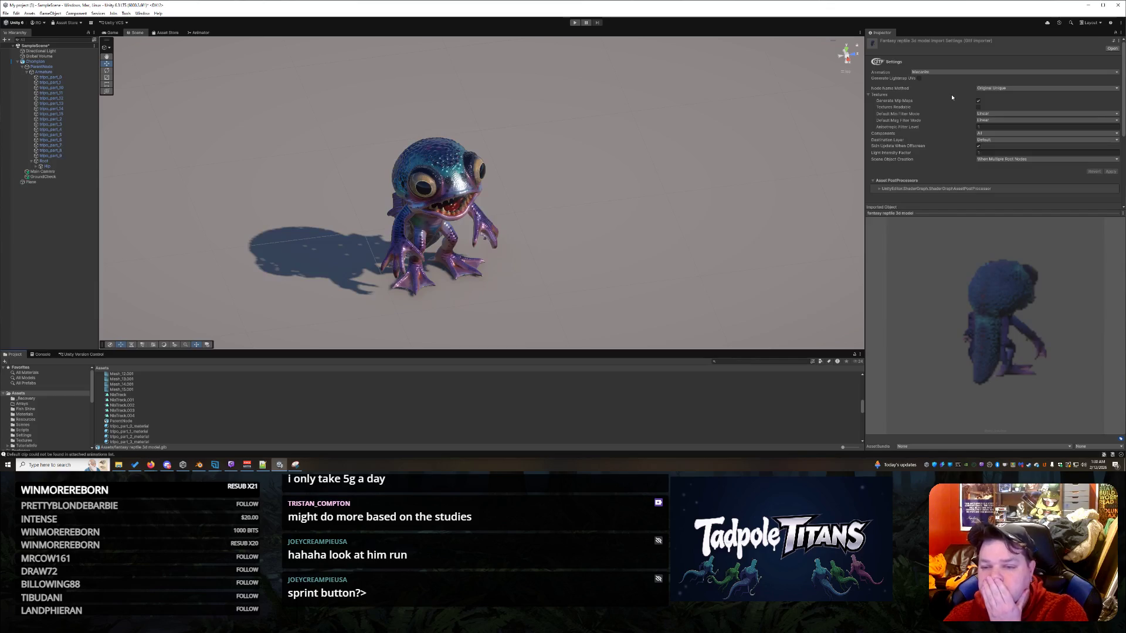
pyautogui.scroll(-5, 949, 96)
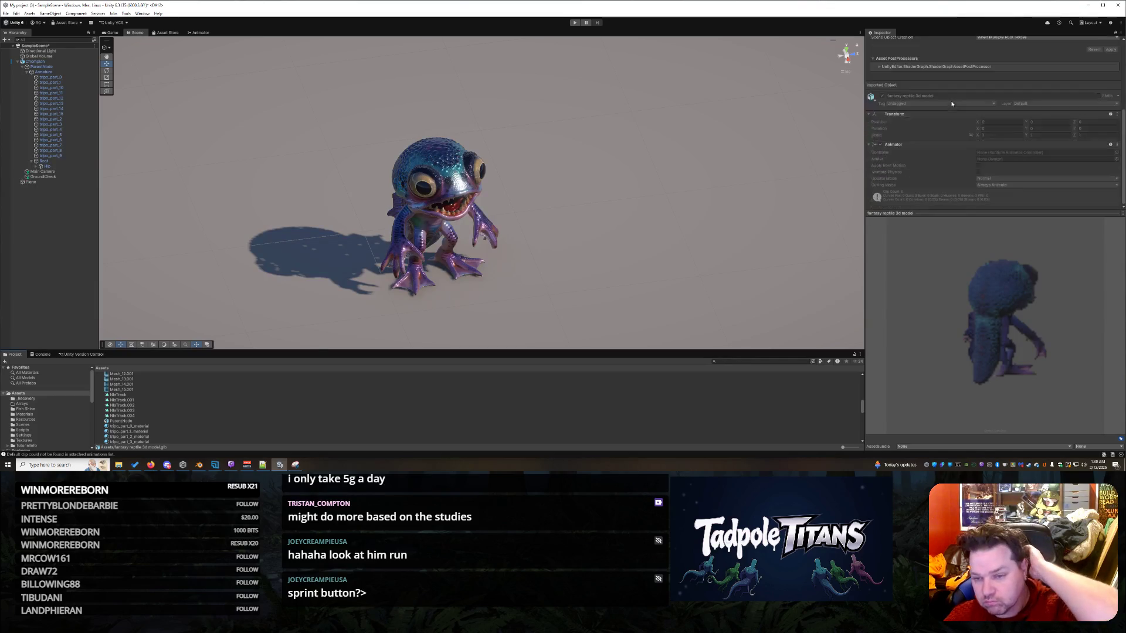
pyautogui.scroll(5, 946, 106)
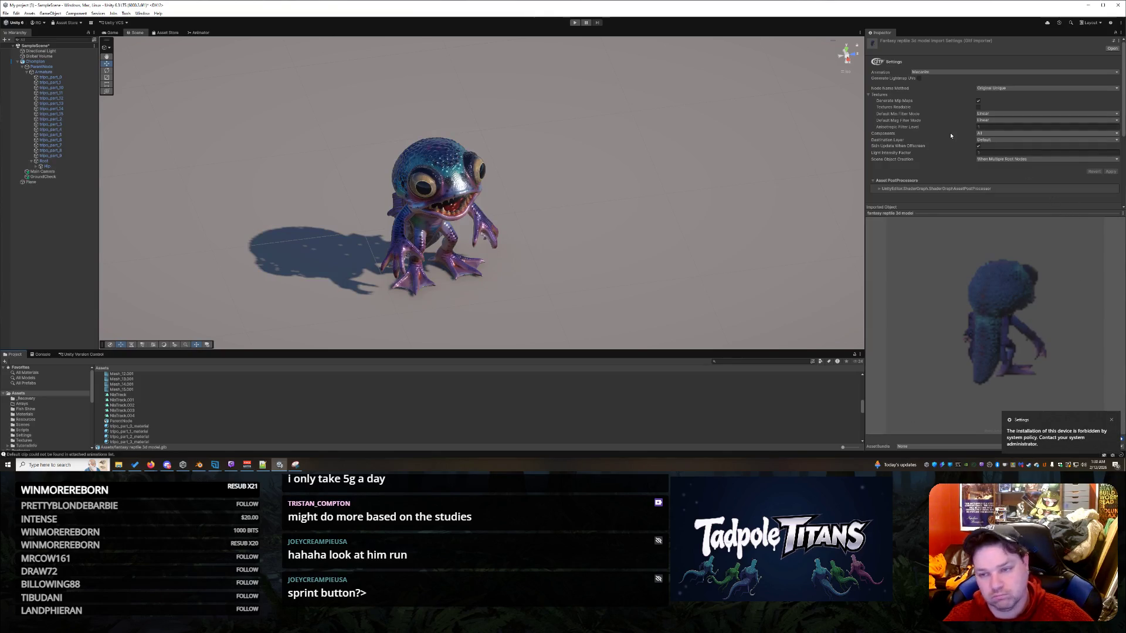
pyautogui.scroll(-5, 941, 147)
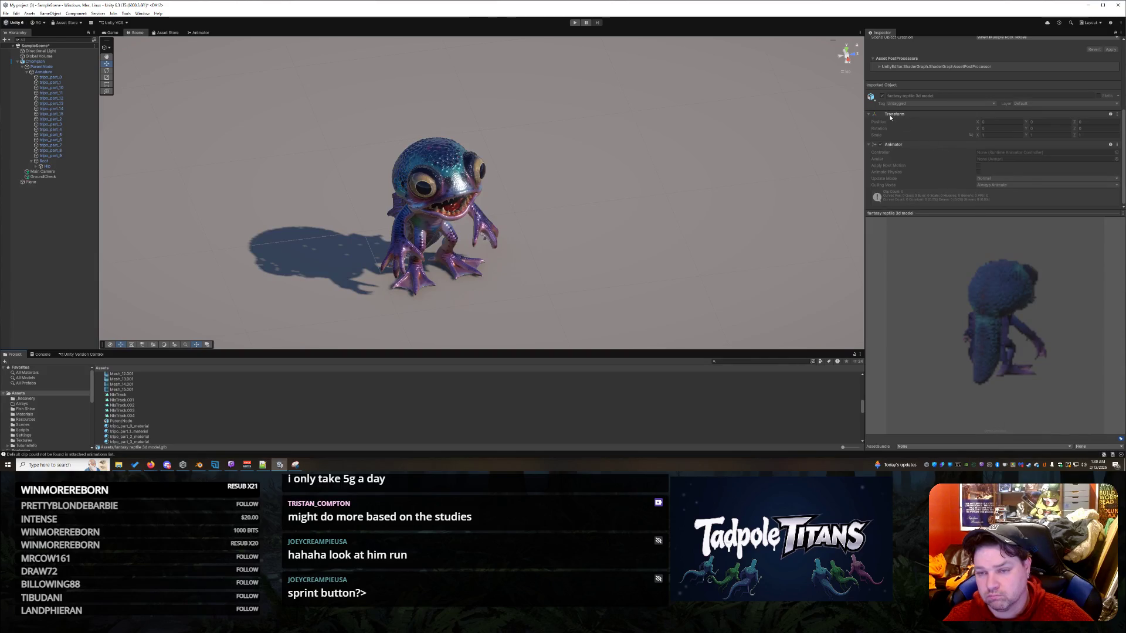
pyautogui.scroll(5, 891, 117)
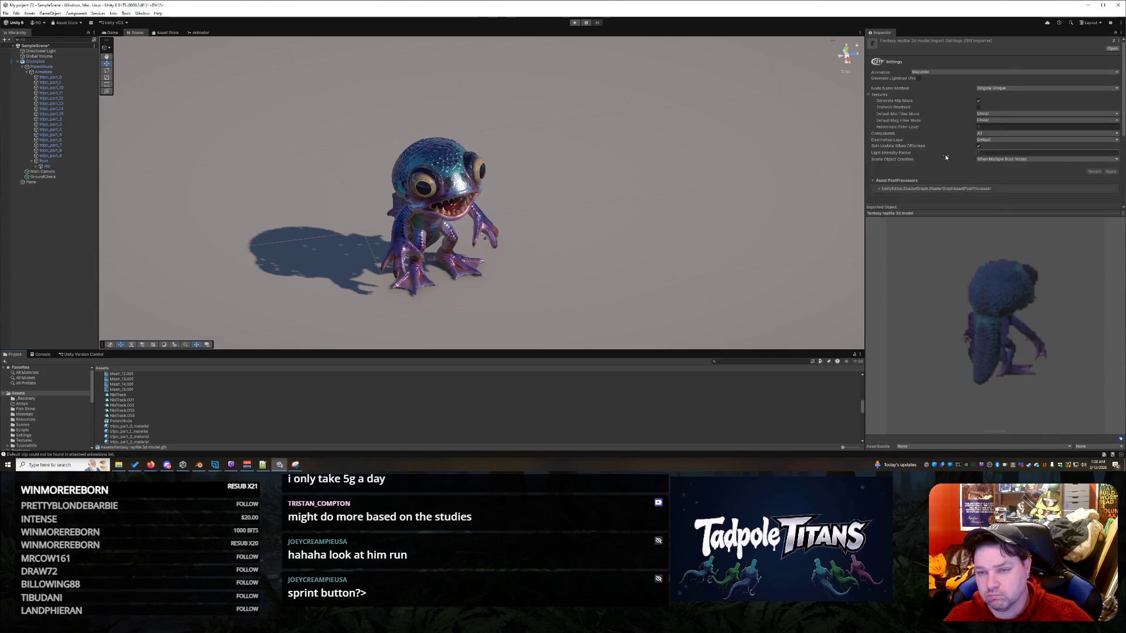
pyautogui.scroll(3, 178, 404)
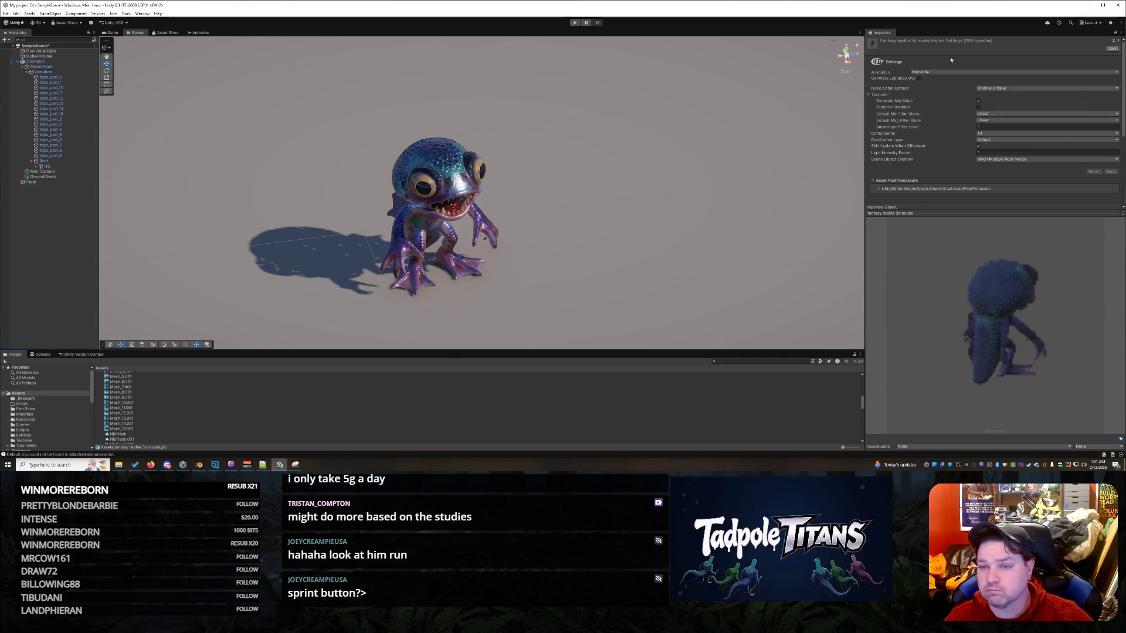
pyautogui.rightClick(1013, 38)
pyautogui.click(997, 40)
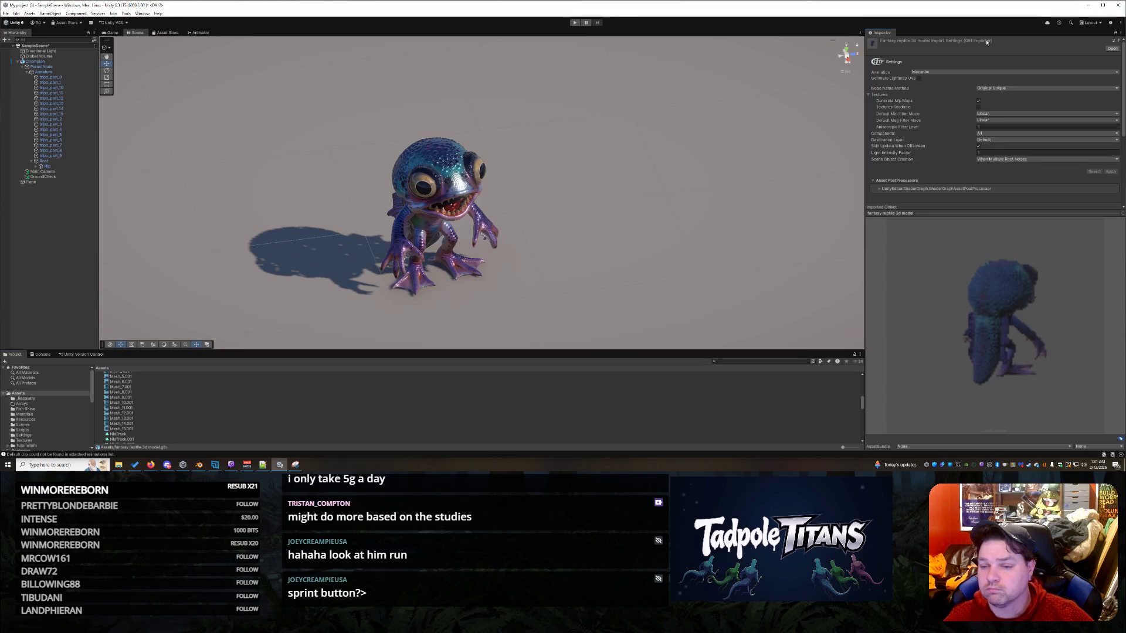
pyautogui.scroll(-5, 966, 163)
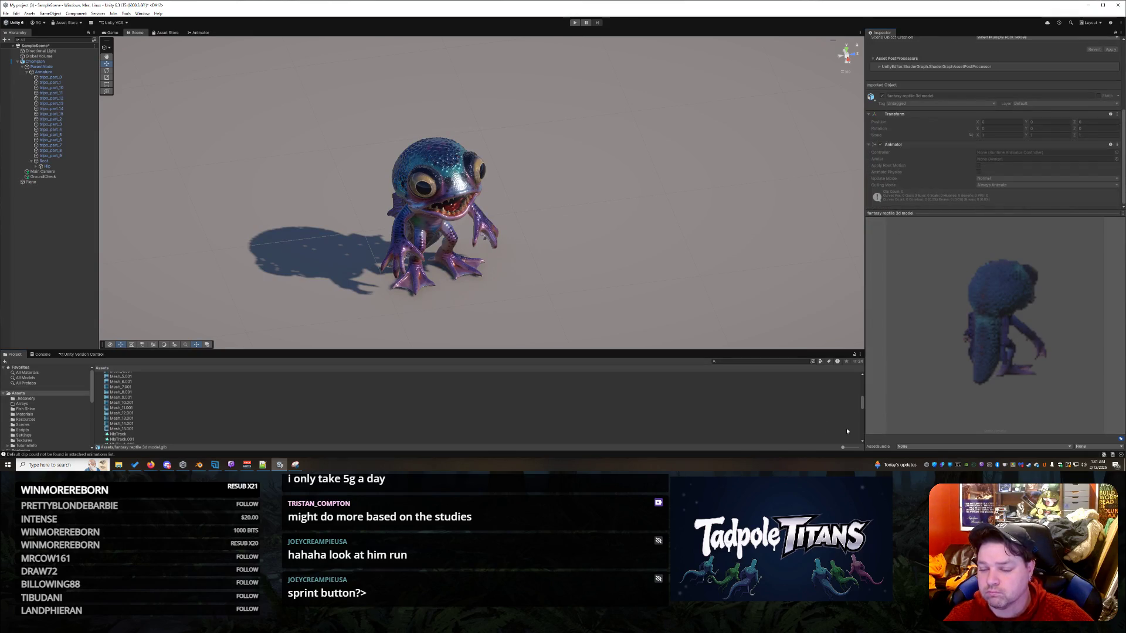
# - Check the AssetBundle name and variant lists unchanged, then preview the NlaTrack.001 clip
pyautogui.click(918, 449)
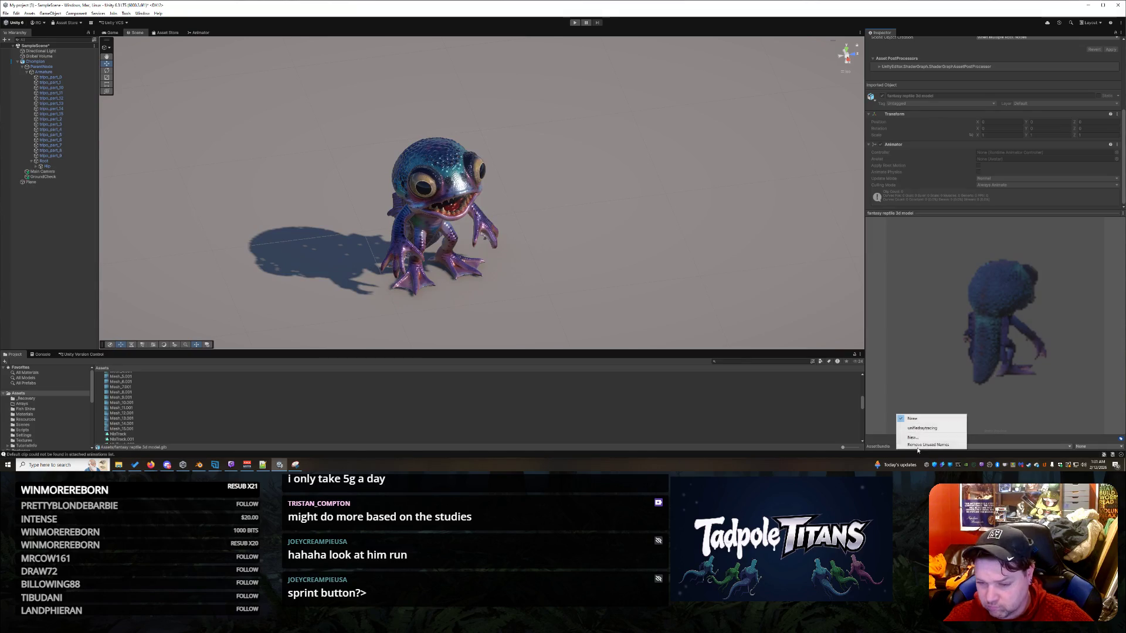
pyautogui.click(1097, 449)
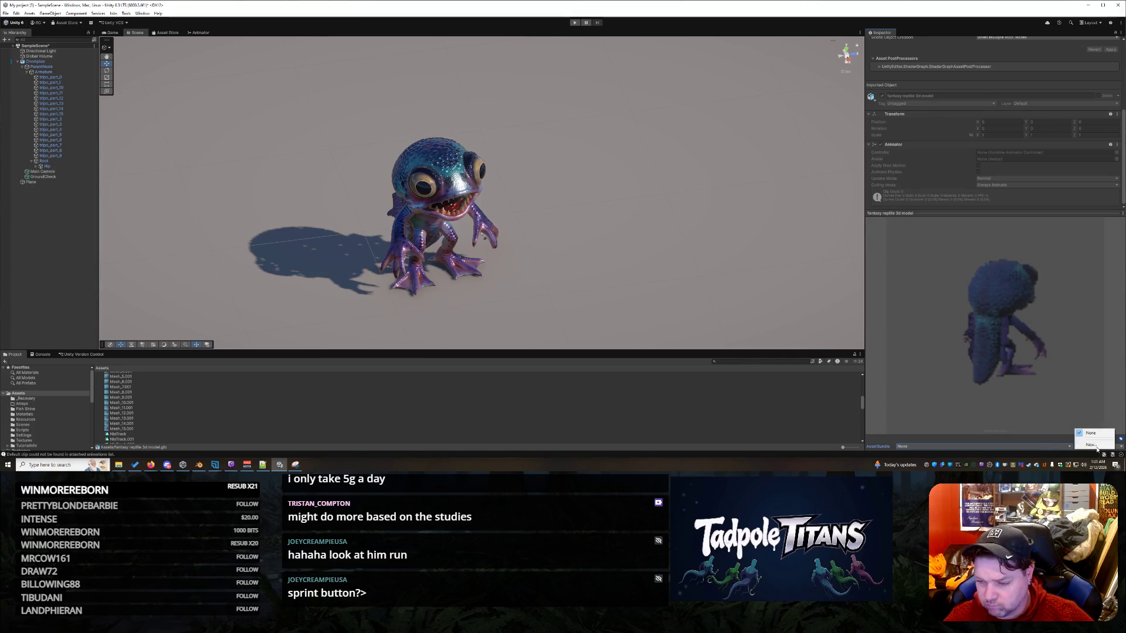
pyautogui.click(888, 314)
pyautogui.scroll(5, 967, 117)
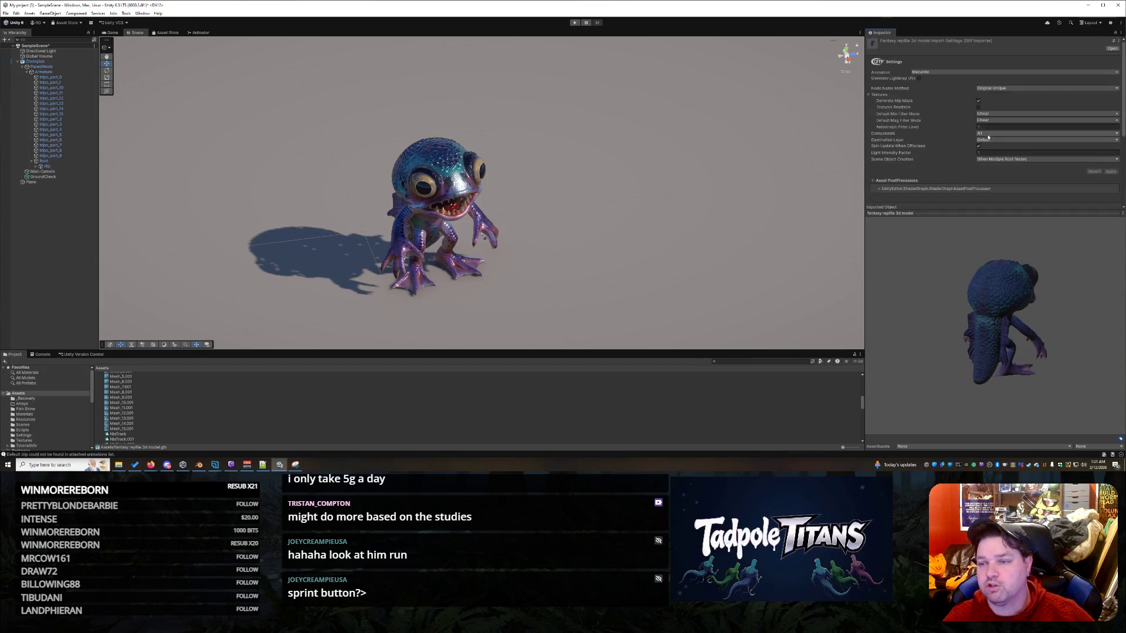
pyautogui.rightClick(890, 34)
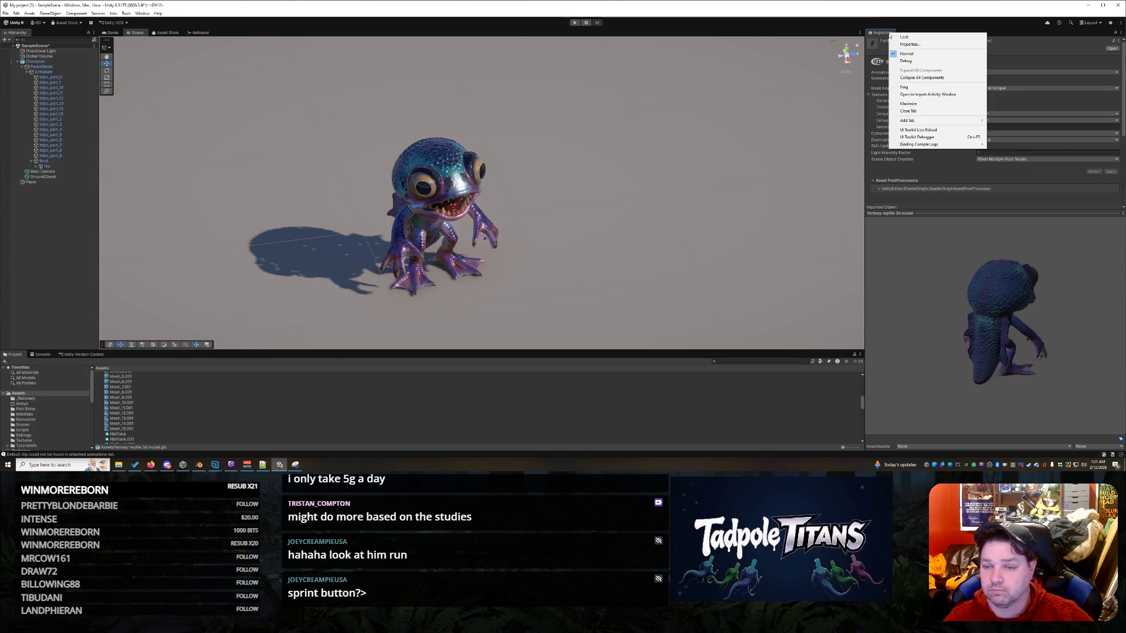
pyautogui.moveTo(946, 123)
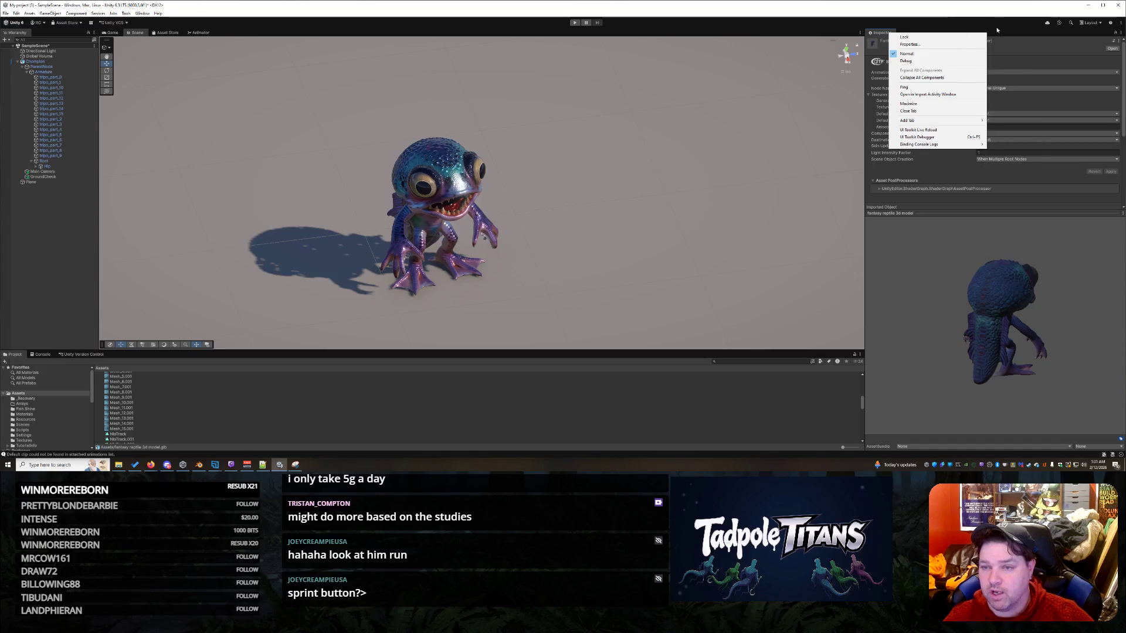
pyautogui.click(297, 344)
pyautogui.scroll(-3, 186, 411)
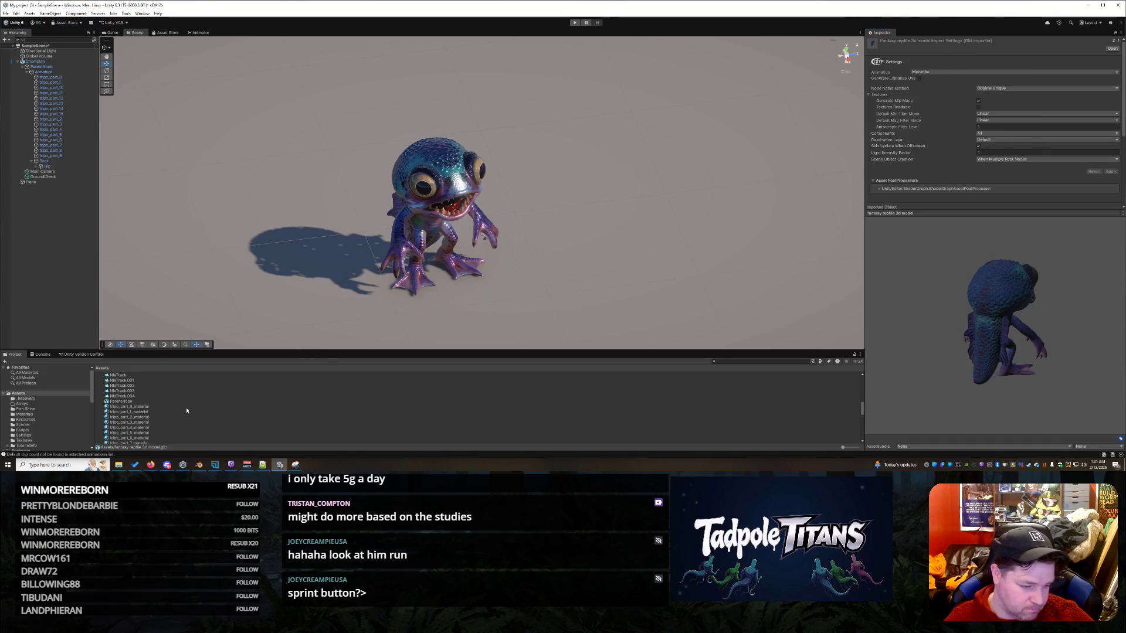
pyautogui.scroll(1, 151, 381)
pyautogui.click(141, 384)
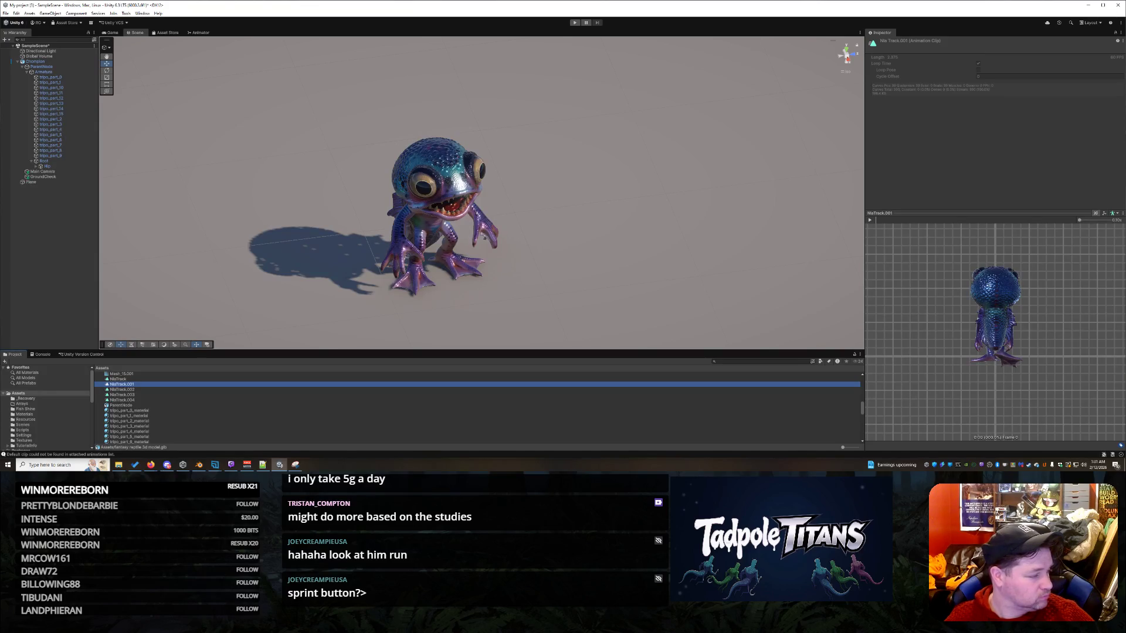
# - Preview the NlaTrack and NlaTrack.004 animation clips
pyautogui.click(123, 378)
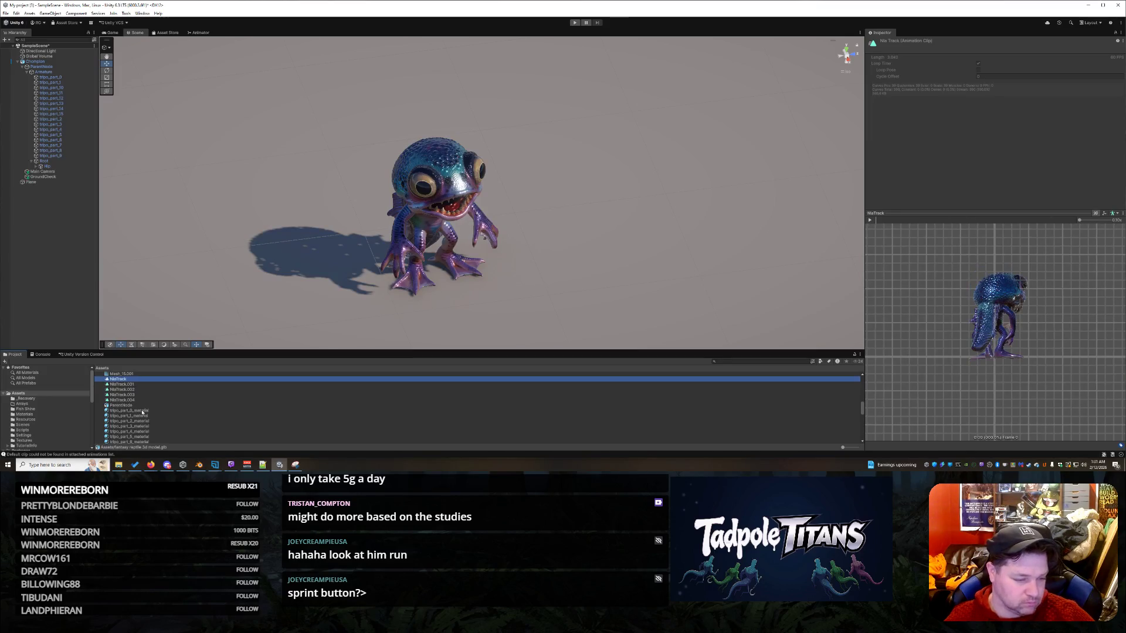
pyautogui.click(126, 399)
pyautogui.scroll(5, 147, 406)
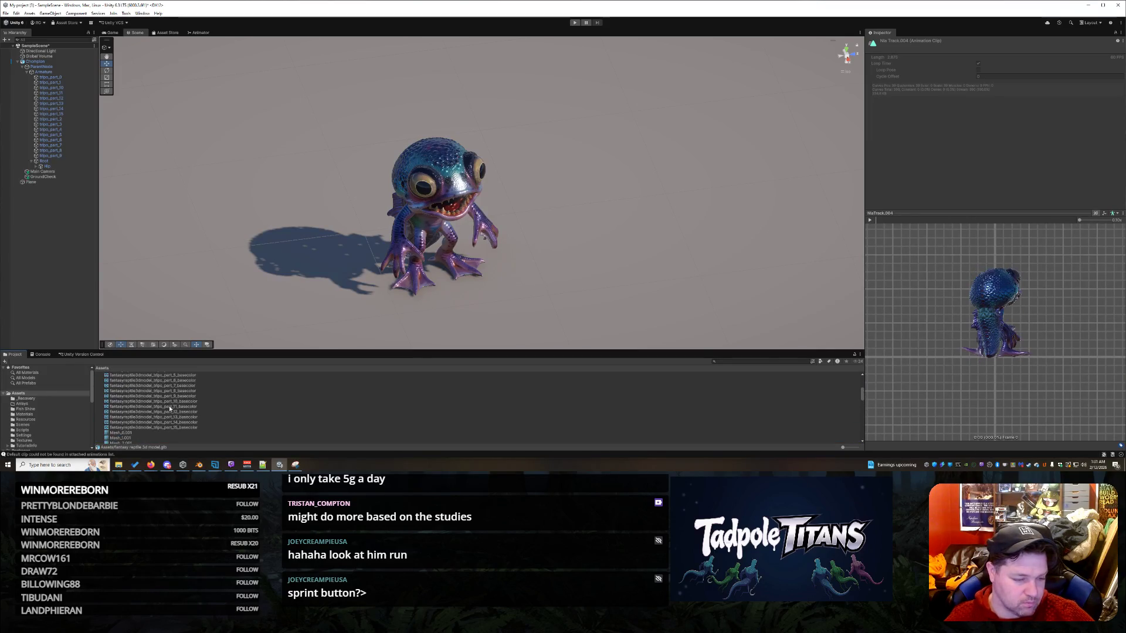
# - Inspect the Armature, ParentNode and Chompion transforms, collapse Root, and select GroundCheck
pyautogui.click(47, 72)
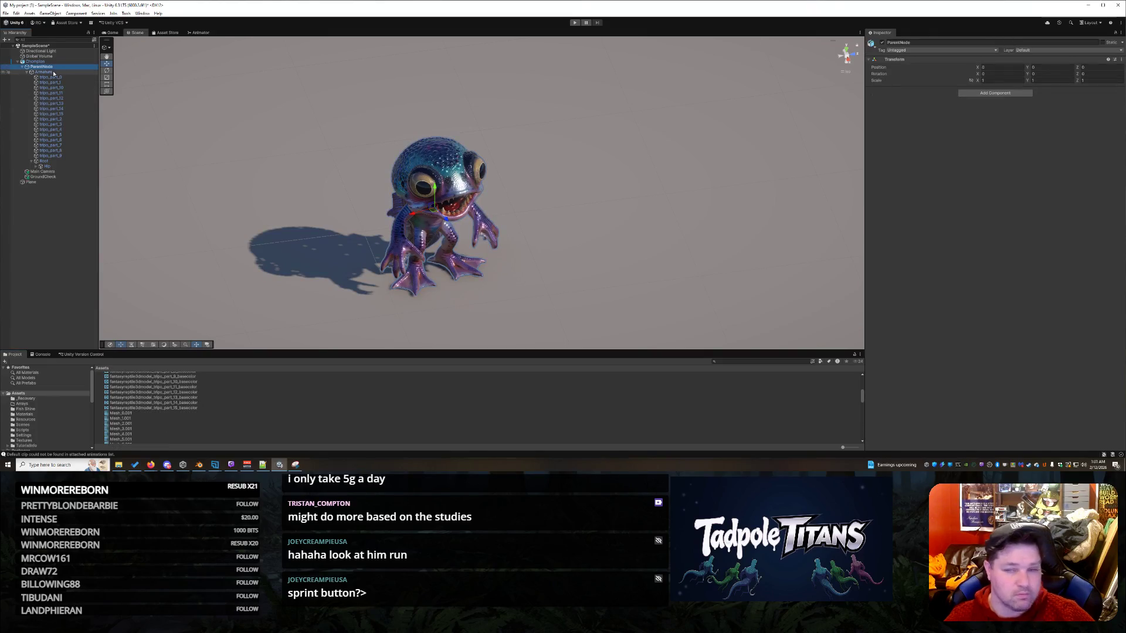
pyautogui.click(50, 67)
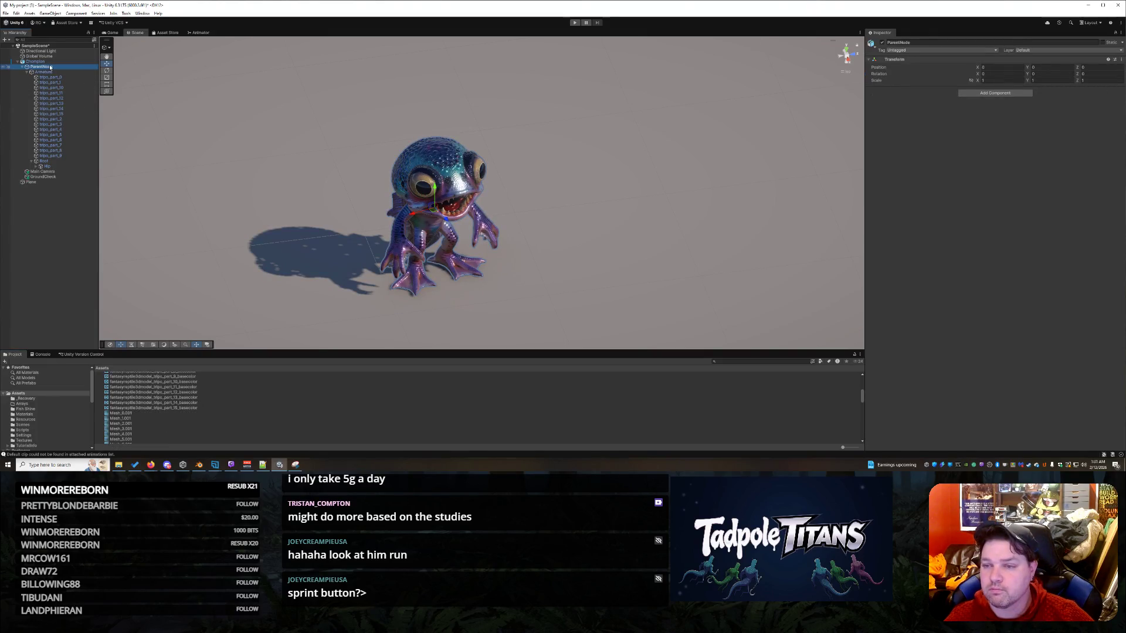
pyautogui.press('Up')
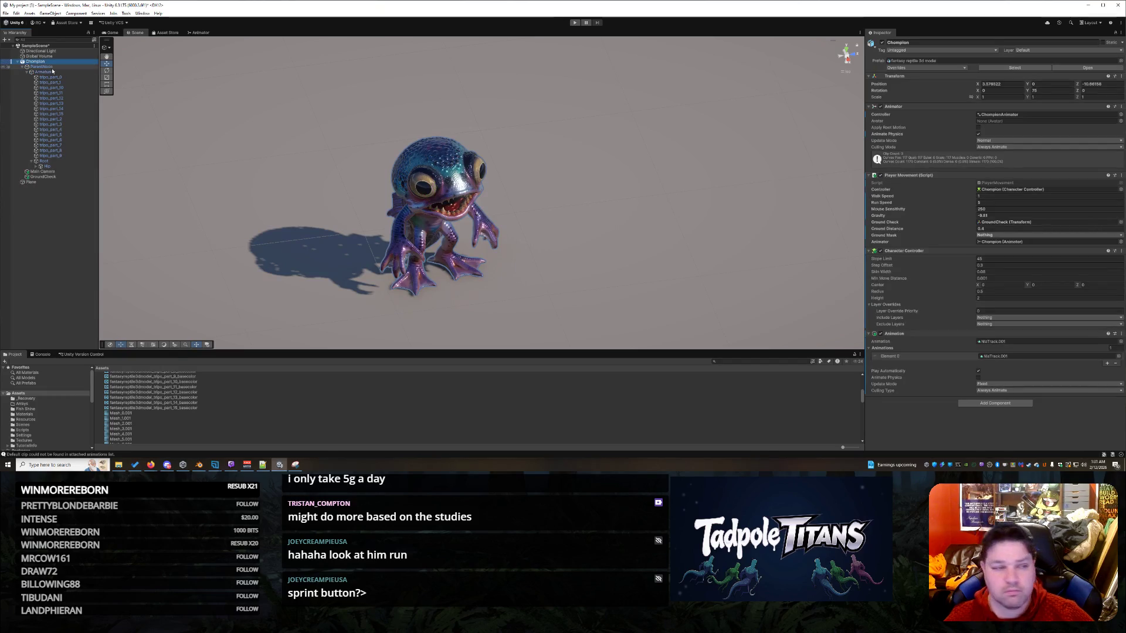
pyautogui.click(51, 67)
pyautogui.click(59, 73)
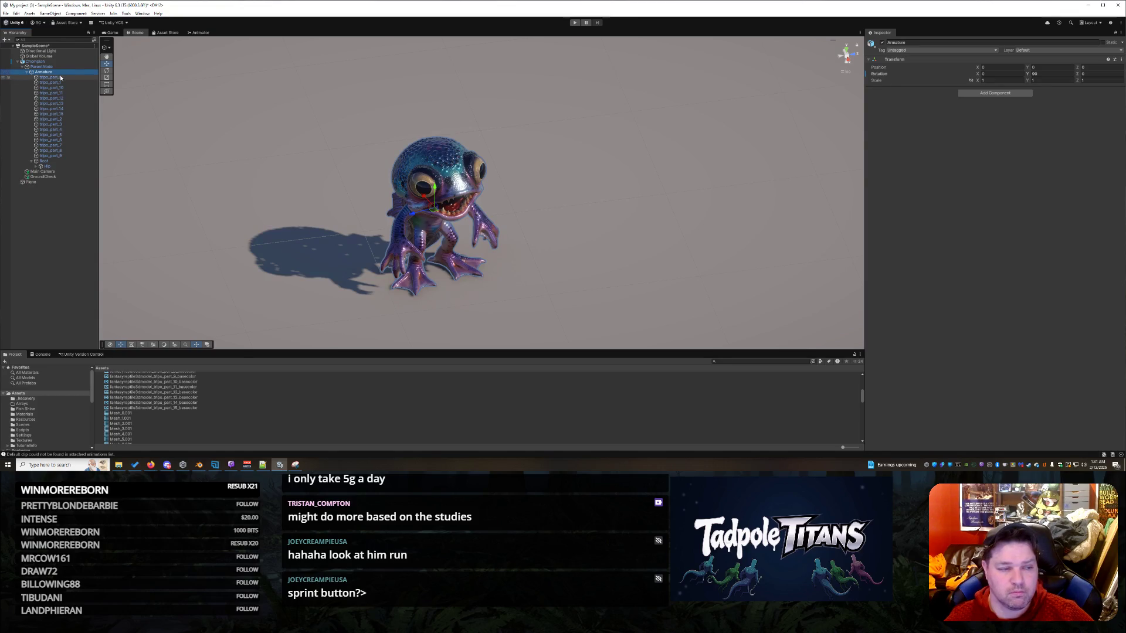
pyautogui.click(31, 162)
pyautogui.click(47, 173)
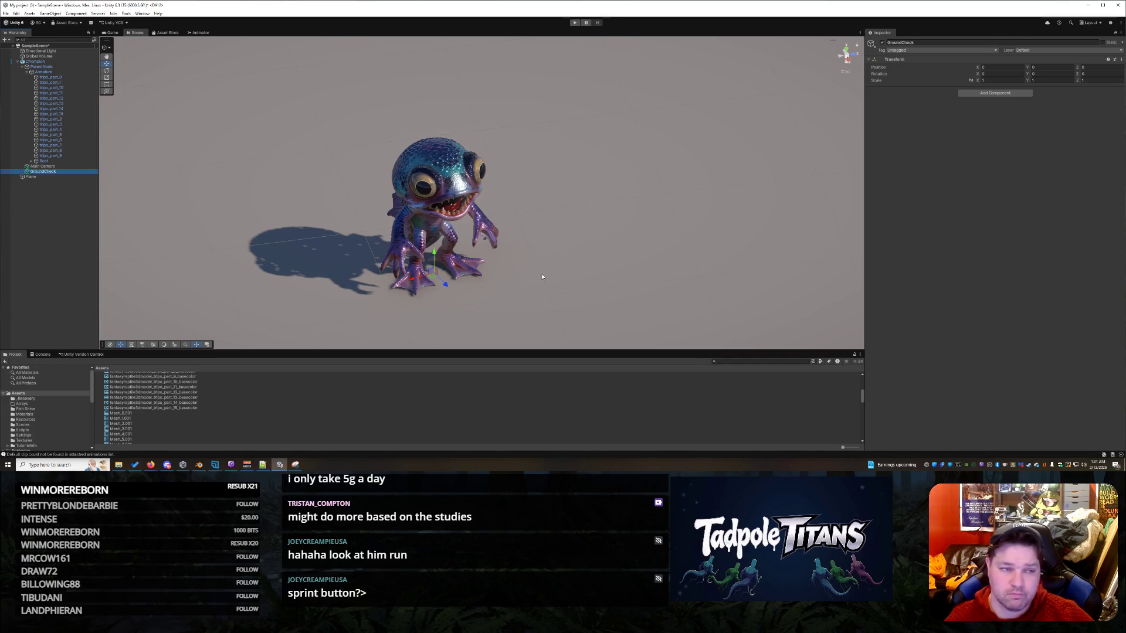
# - Move the scene camera close to the lizard, selecting and then deselecting the ground plane
pyautogui.moveTo(643, 284)
pyautogui.mouseDown()
pyautogui.moveTo(678, 228)
pyautogui.moveTo(726, 249)
pyautogui.moveTo(674, 259)
pyautogui.moveTo(678, 231)
pyautogui.moveTo(692, 232)
pyautogui.moveTo(591, 251)
pyautogui.mouseUp()
pyautogui.scroll(-10, 589, 249)
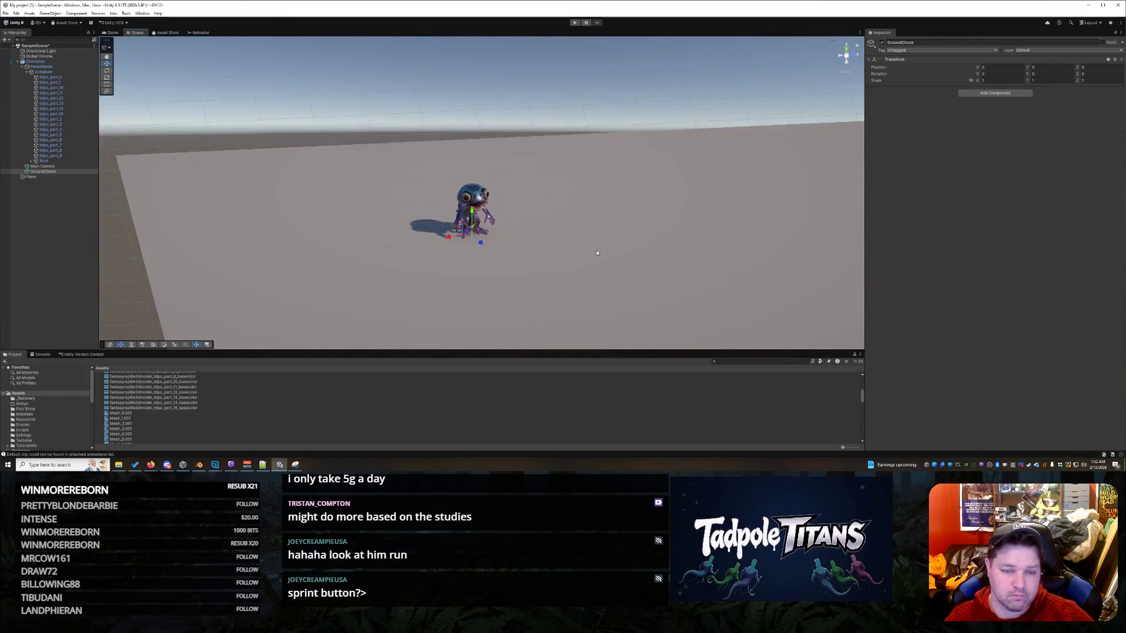
pyautogui.scroll(10, 599, 251)
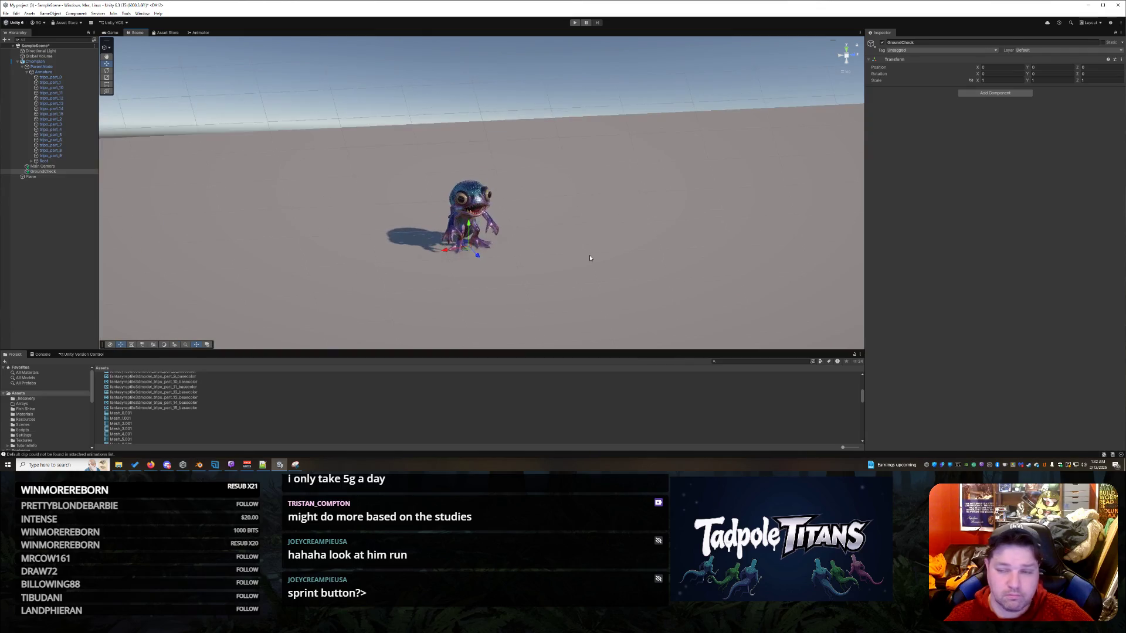
pyautogui.click(590, 258)
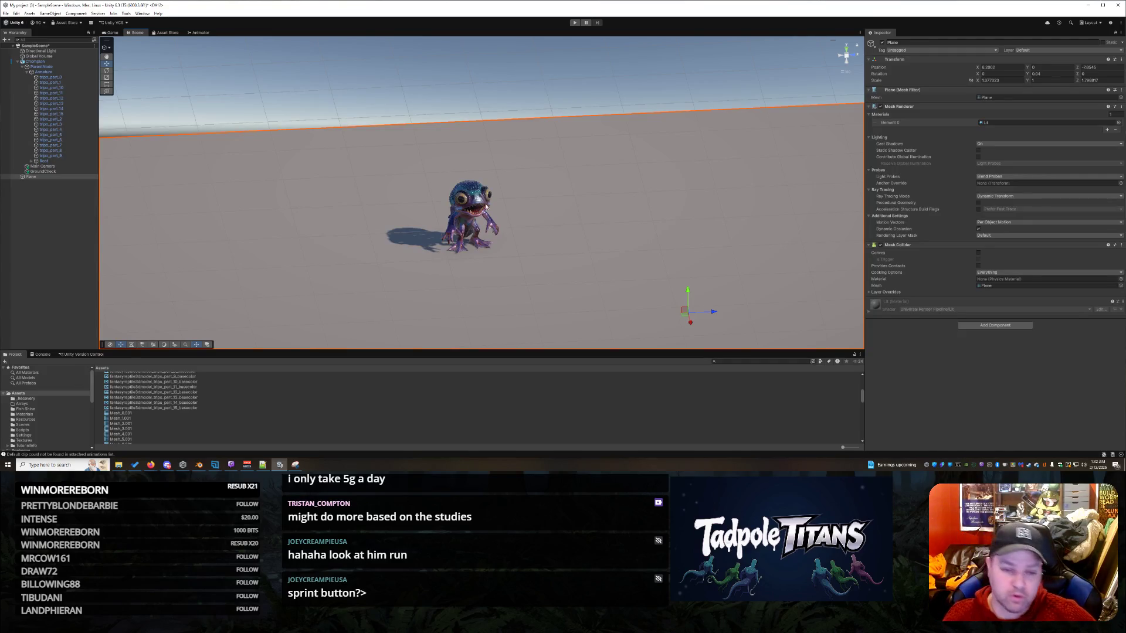
pyautogui.scroll(5, 460, 212)
pyautogui.rightClick(578, 274)
pyautogui.click(614, 296)
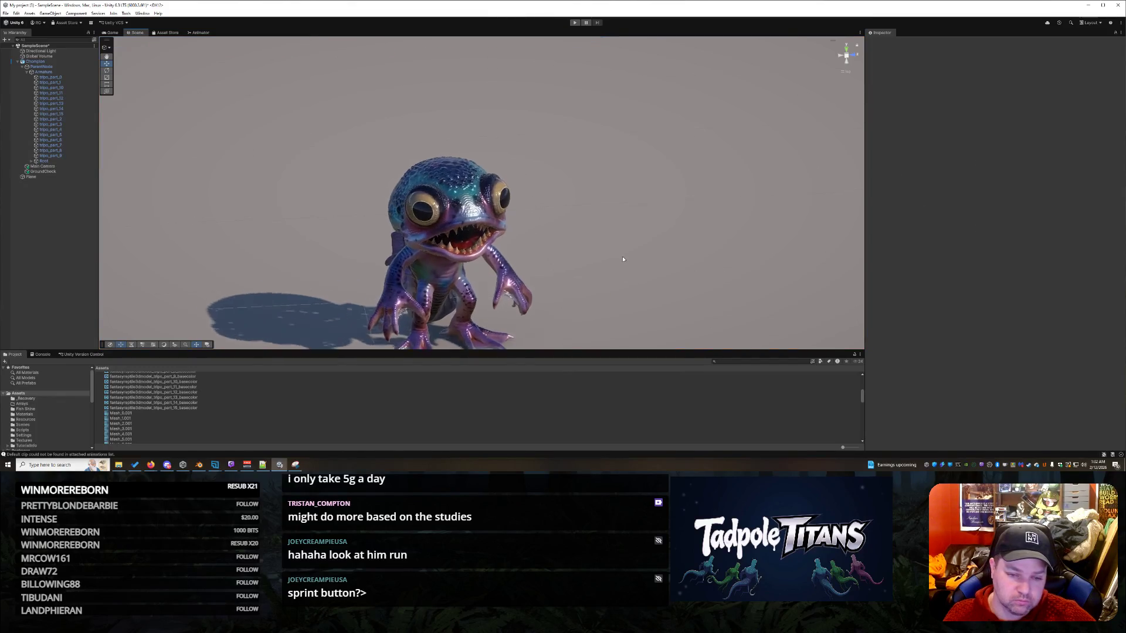
# - Zoom in on the lizard and view the part_10 base colour texture
pyautogui.scroll(2, 622, 258)
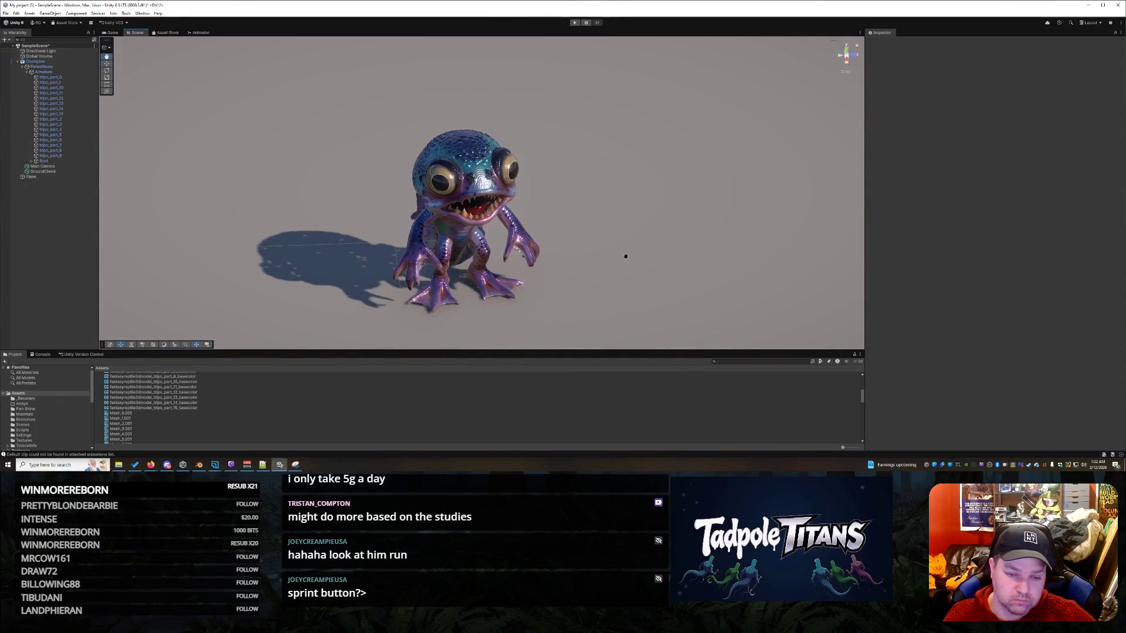
pyautogui.scroll(2, 624, 202)
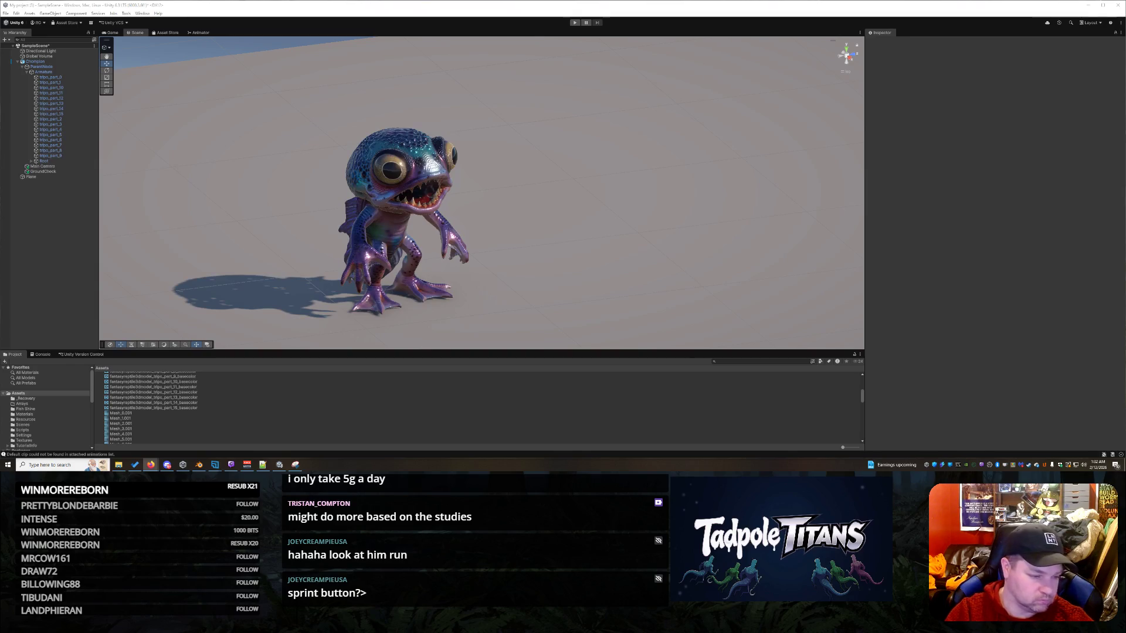
pyautogui.click(161, 382)
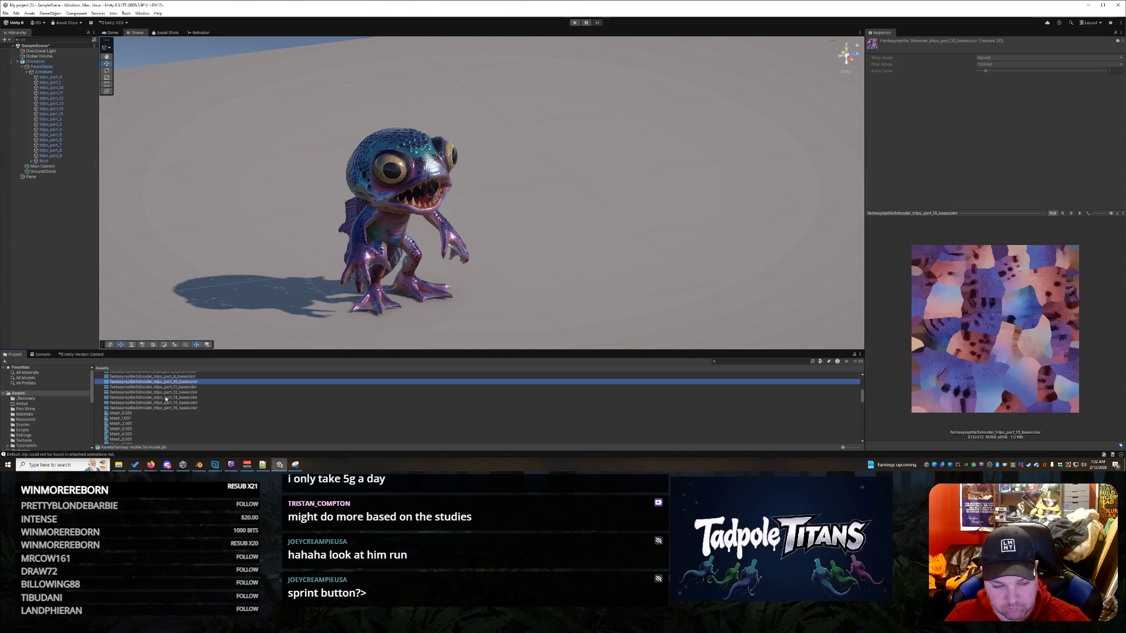
# - Confirm the reptile model imports with Mecanim animation, Original Unique node naming and unchanged components
pyautogui.scroll(5, 165, 400)
pyautogui.click(141, 423)
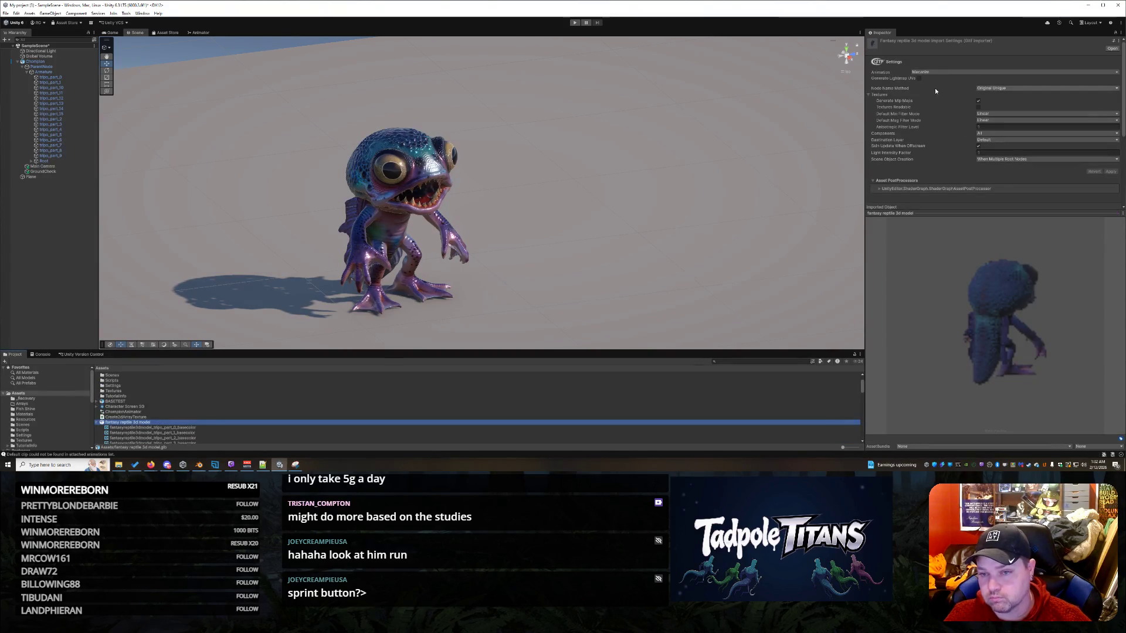
pyautogui.click(926, 72)
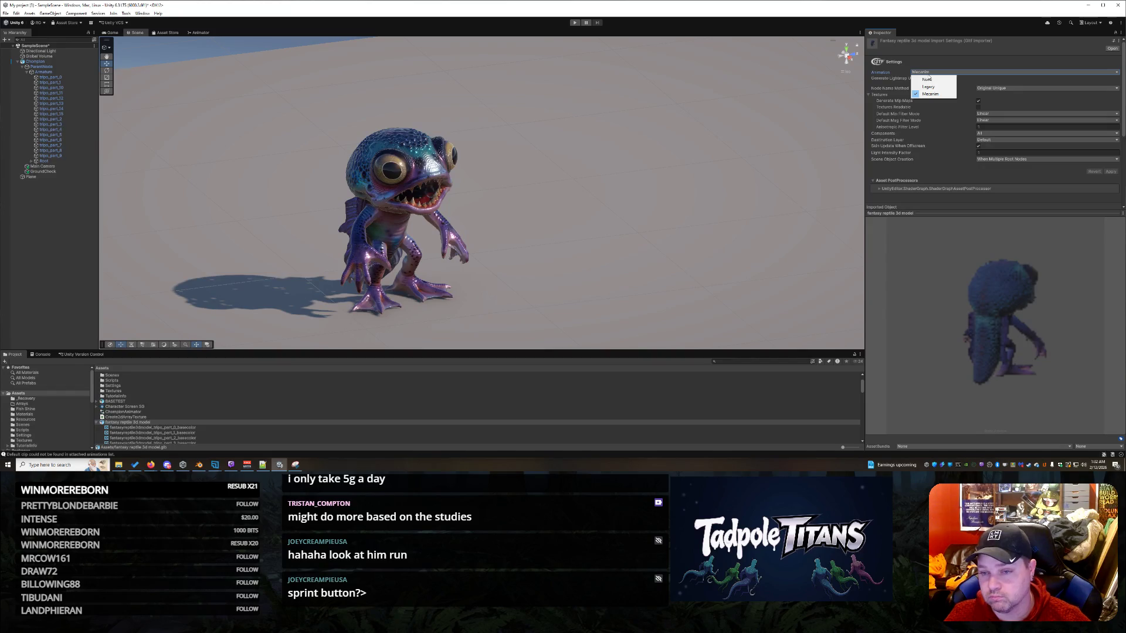
pyautogui.click(956, 61)
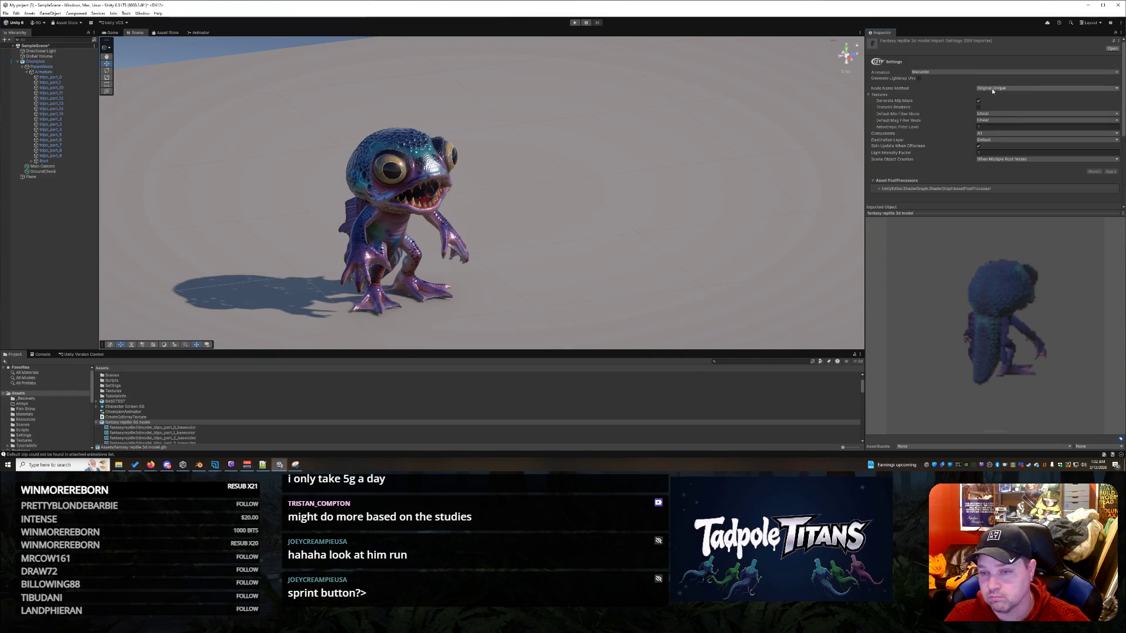
pyautogui.click(992, 88)
pyautogui.click(954, 88)
pyautogui.scroll(-1, 952, 132)
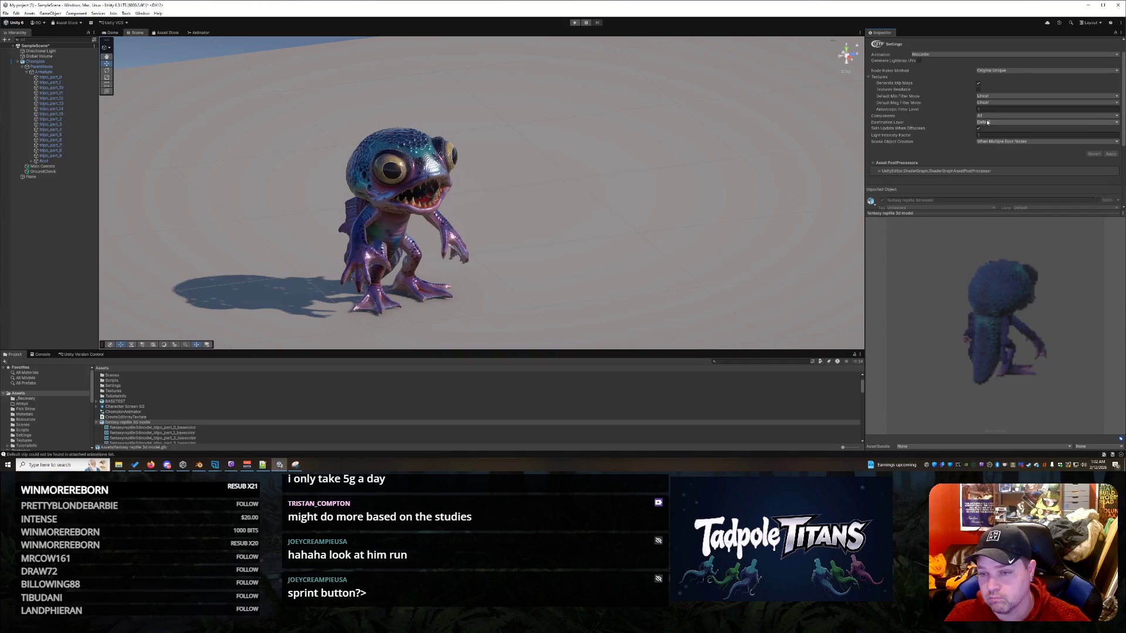
pyautogui.click(988, 117)
pyautogui.click(955, 118)
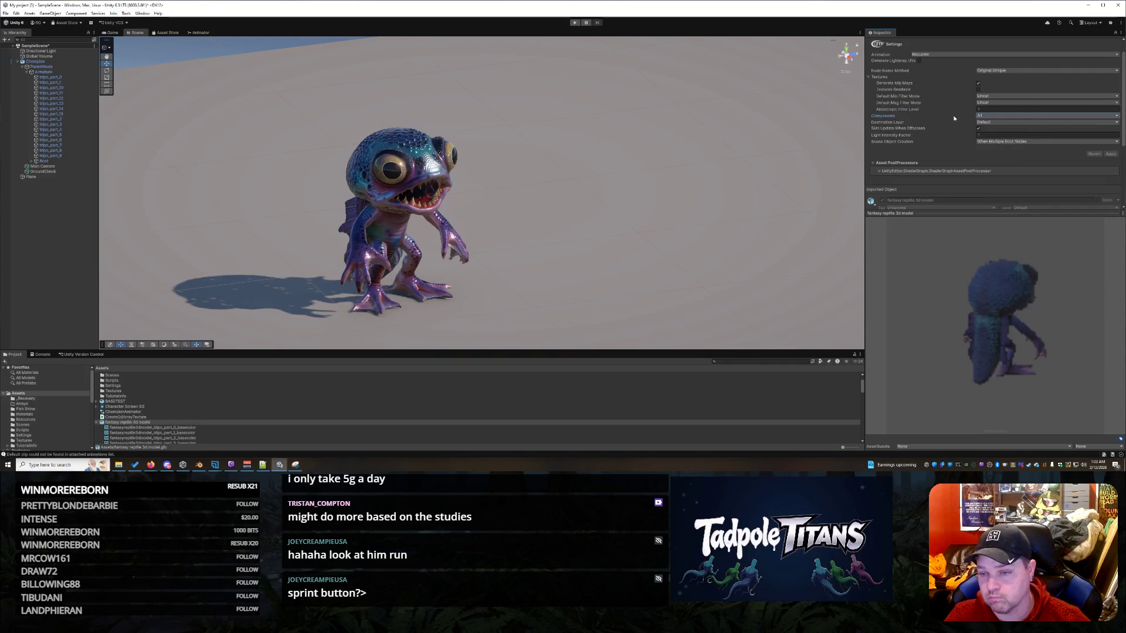
pyautogui.scroll(-2, 1024, 139)
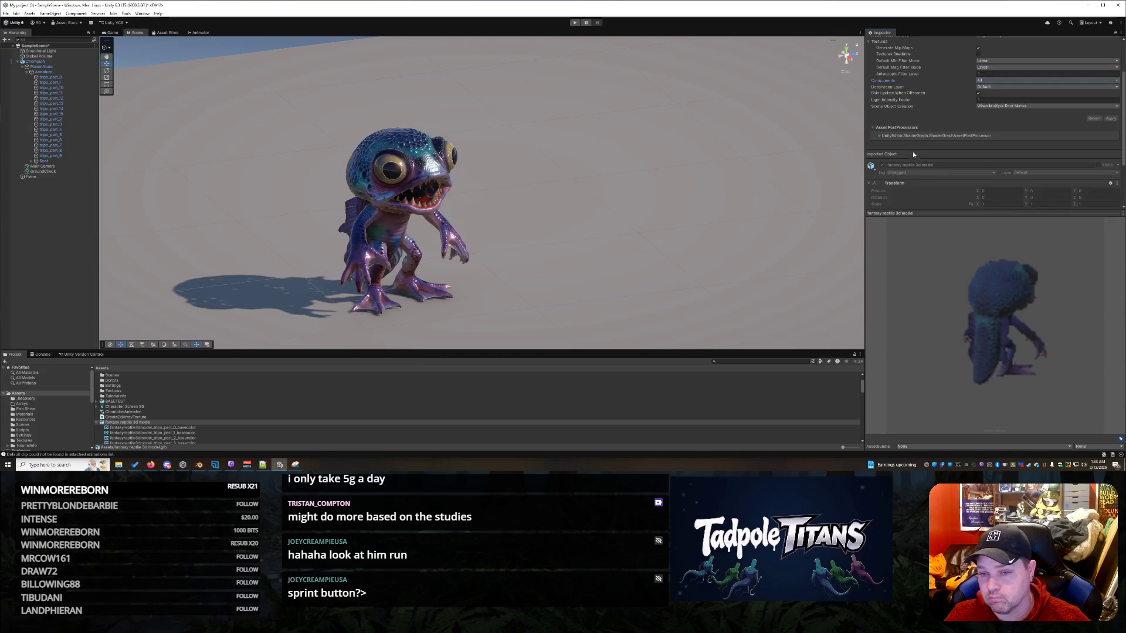
pyautogui.scroll(-4, 889, 140)
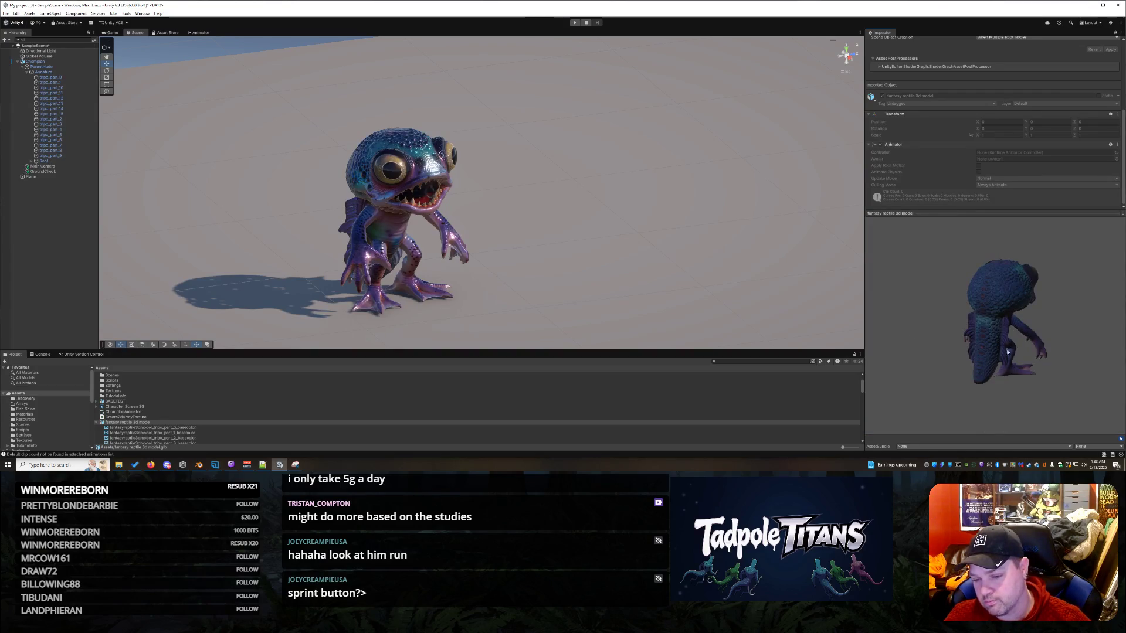
# - Turn the model preview to a front view and give the import settings more room
pyautogui.moveTo(1019, 305); pyautogui.dragTo(785, 282)
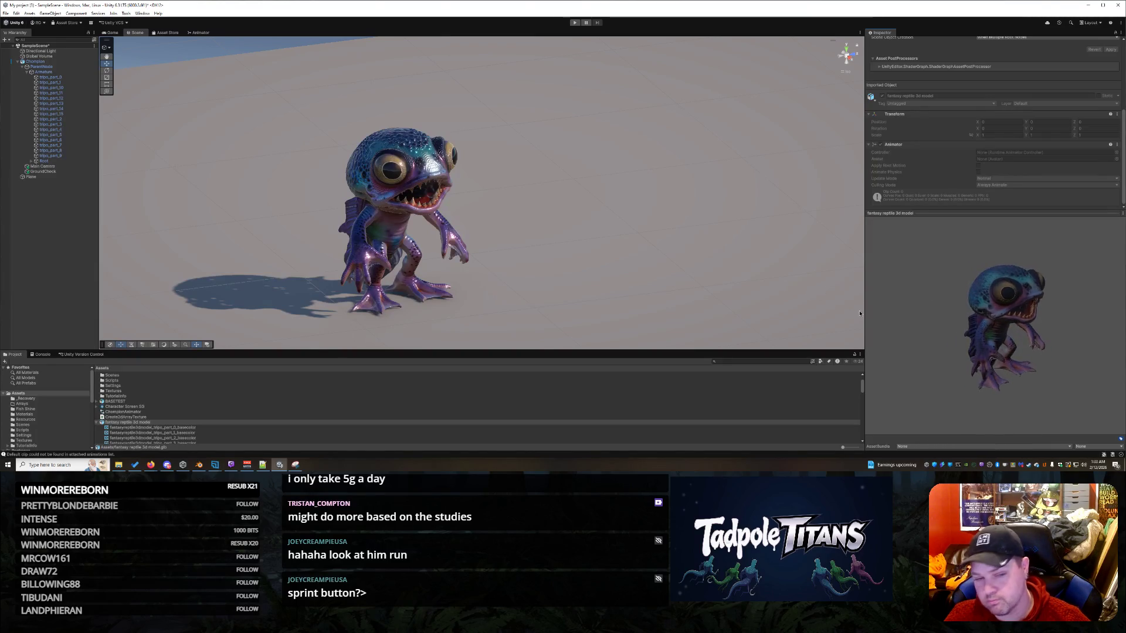
pyautogui.moveTo(1009, 317)
pyautogui.mouseDown()
pyautogui.moveTo(984, 315)
pyautogui.moveTo(984, 300)
pyautogui.moveTo(1012, 296)
pyautogui.mouseUp()
pyautogui.moveTo(1003, 215); pyautogui.dragTo(1004, 304)
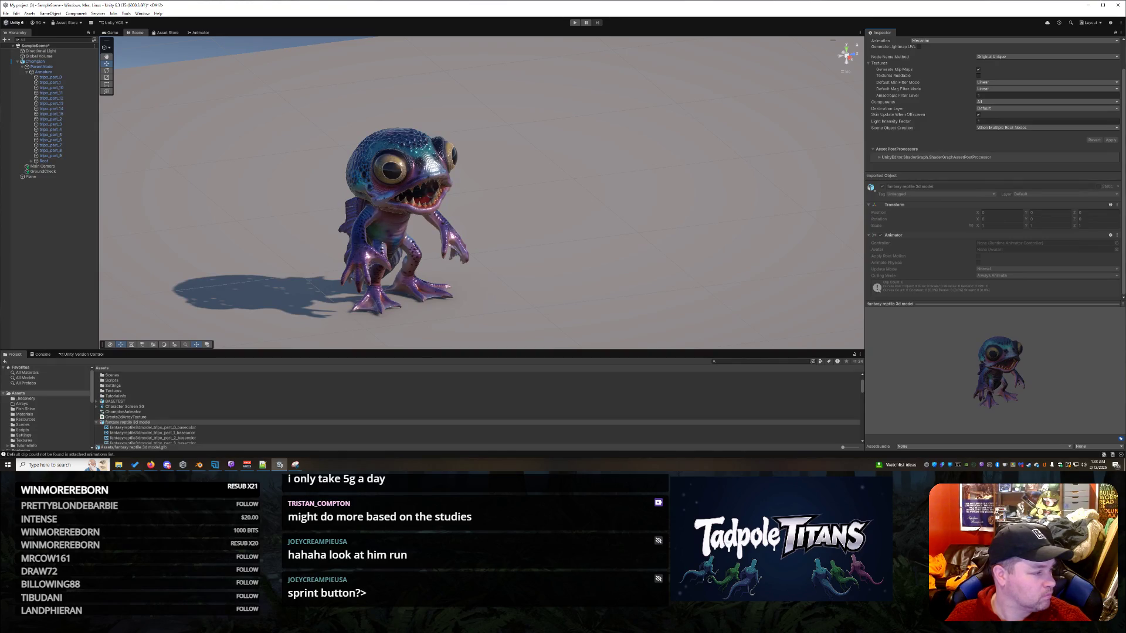
pyautogui.scroll(-3, 163, 399)
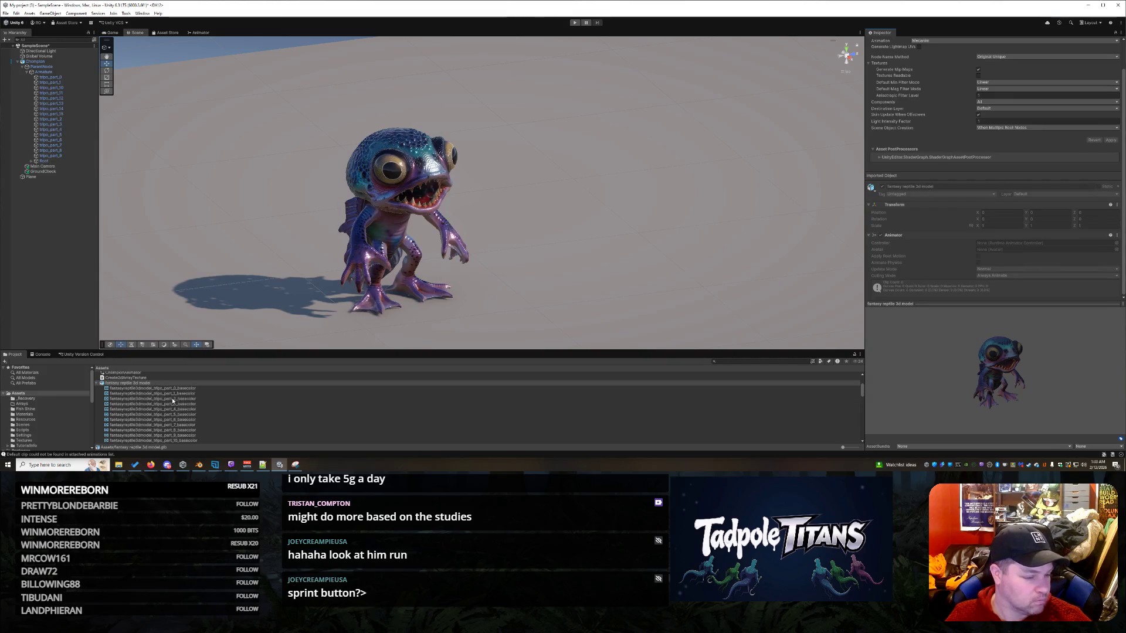
# - Select the fantasy reptile 3d model asset in the Project window
pyautogui.click(143, 383)
pyautogui.click(143, 383)
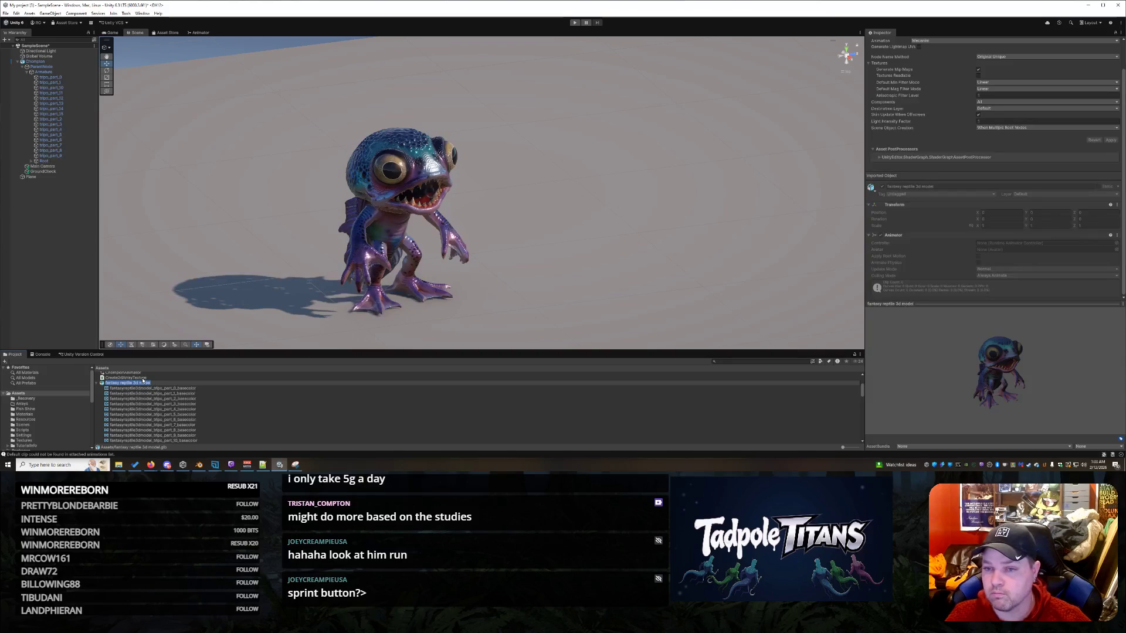
pyautogui.scroll(2, 917, 145)
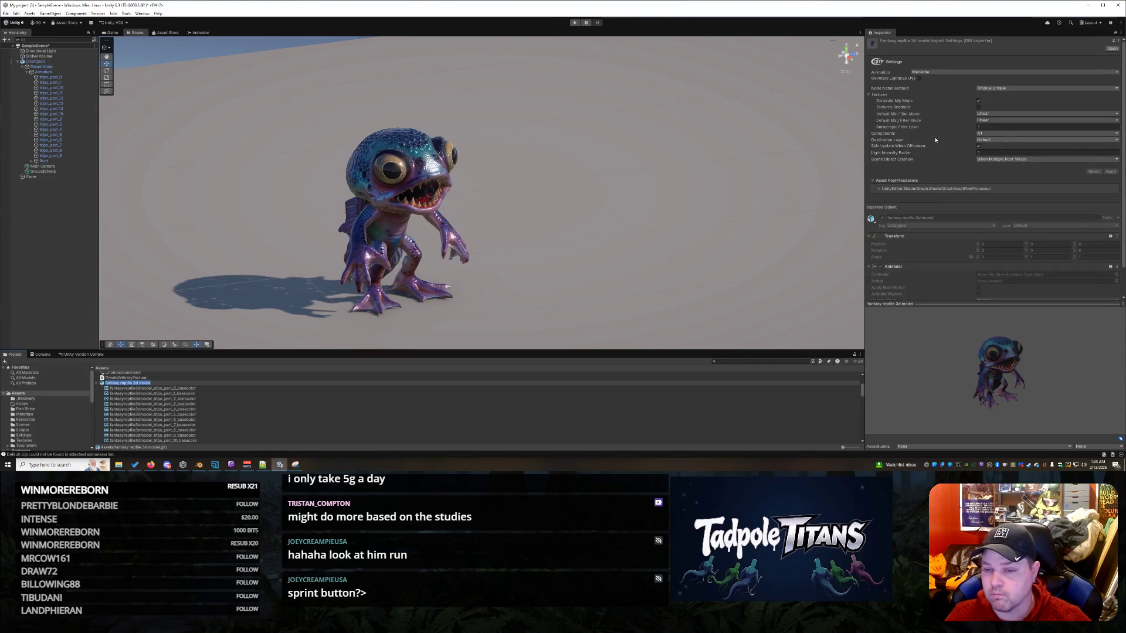
# - Browse the import presets without applying one, then start a new Snipping Tool capture
pyautogui.click(1118, 42)
pyautogui.click(1113, 42)
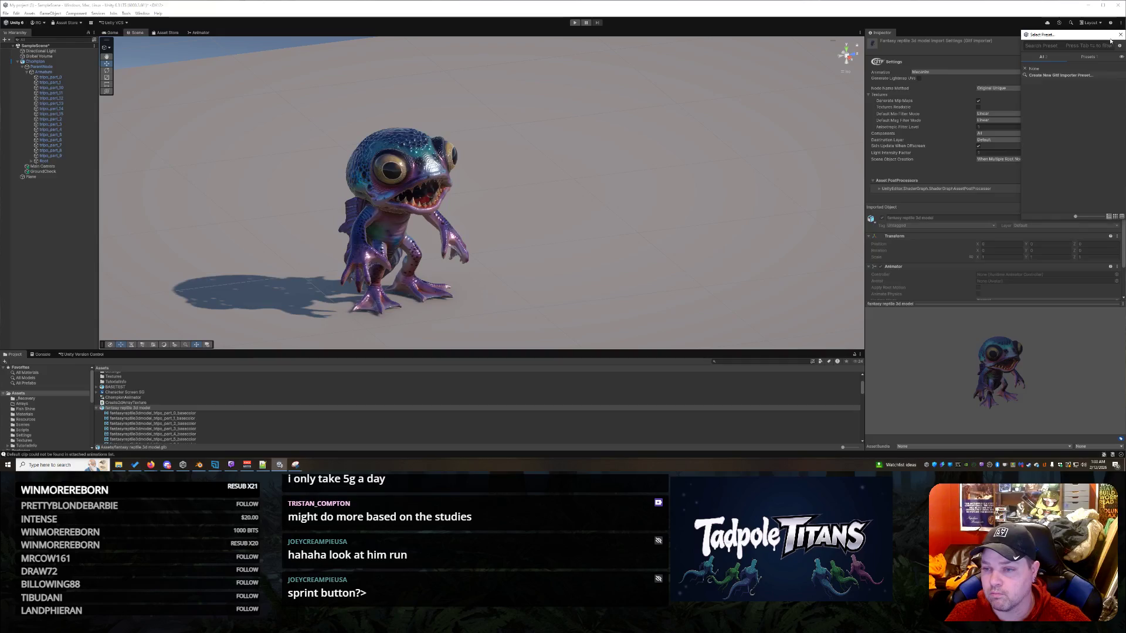
pyautogui.click(1120, 35)
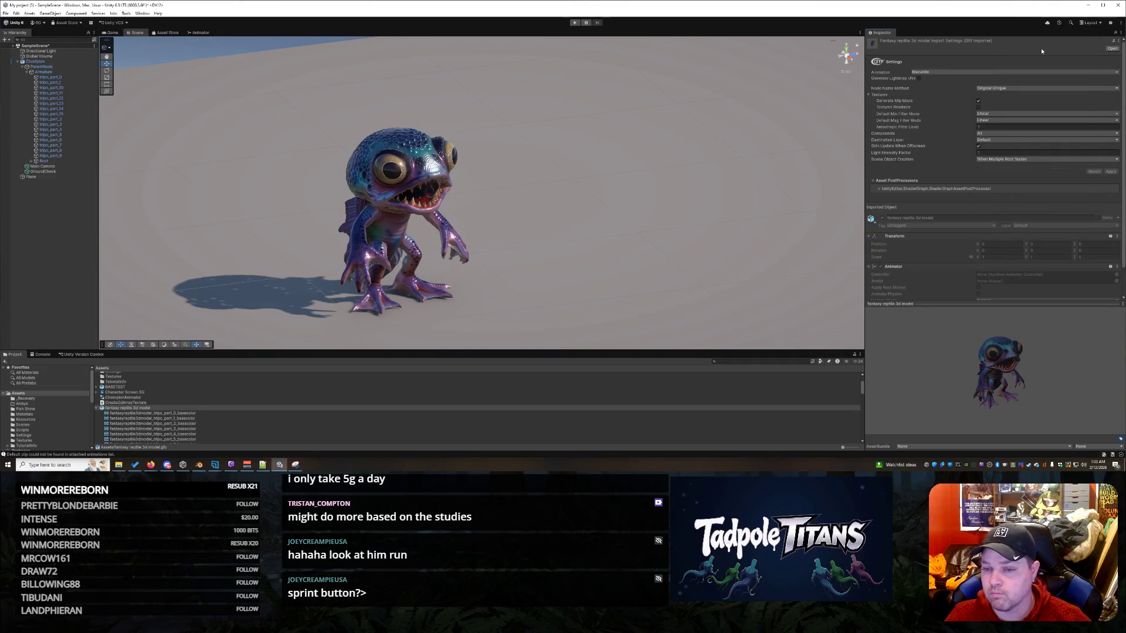
pyautogui.click(295, 465)
pyautogui.click(796, 23)
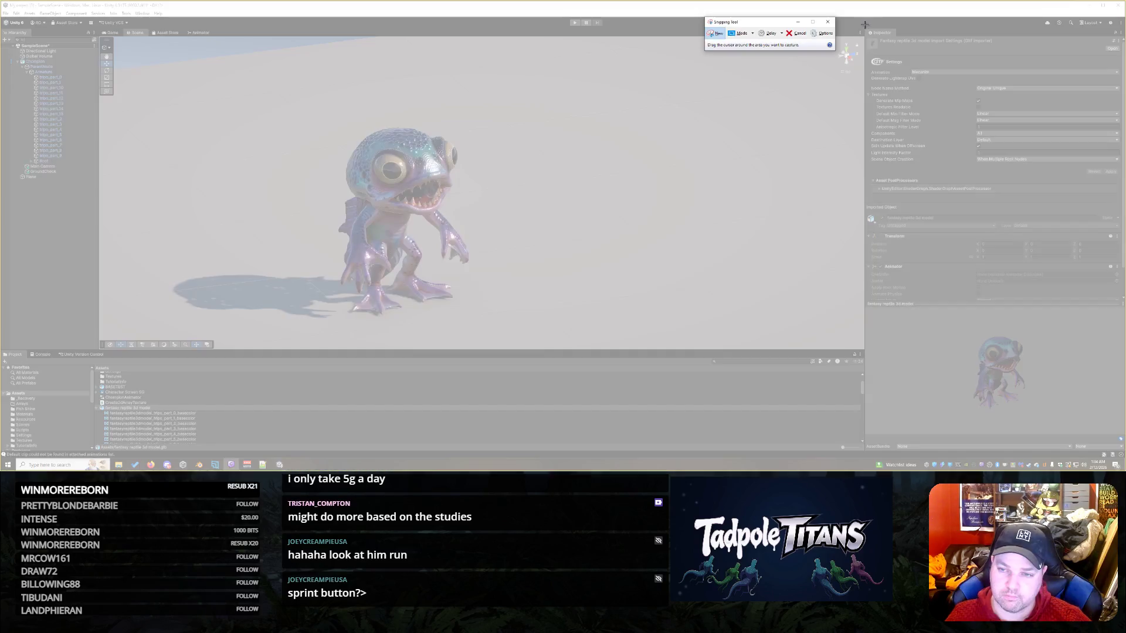
# - Snip the Inspector's import settings, copy the capture, and orbit the Scene to face the lizard
pyautogui.moveTo(864, 25)
pyautogui.mouseDown()
pyautogui.moveTo(1103, 452)
pyautogui.moveTo(1125, 465)
pyautogui.mouseUp()
pyautogui.rightClick(966, 240)
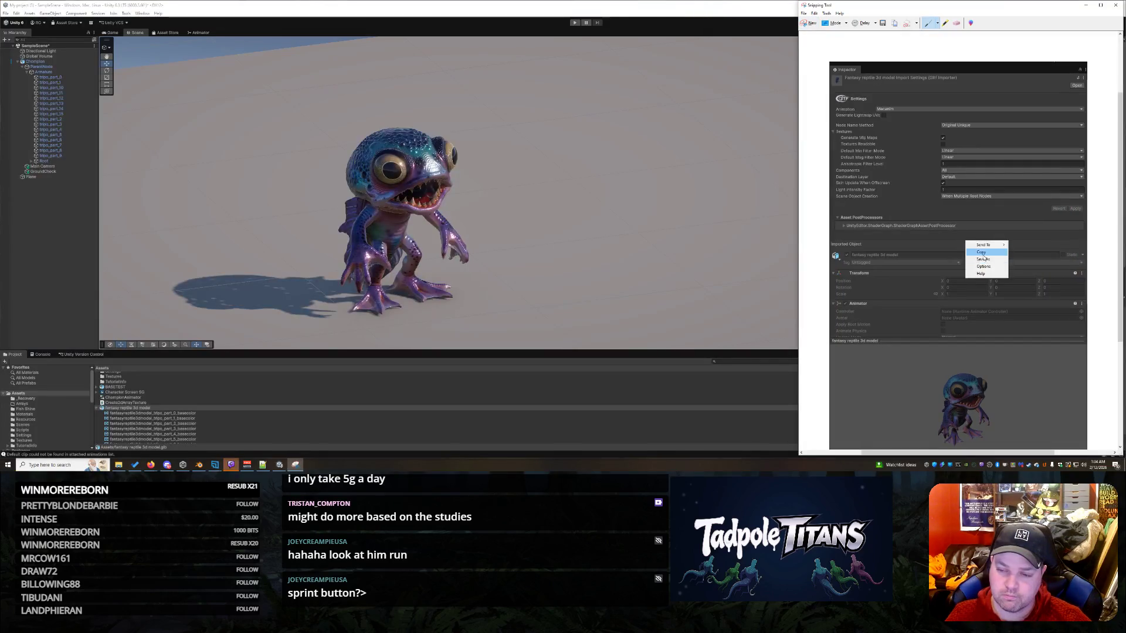
pyautogui.click(981, 253)
pyautogui.click(308, 158)
pyautogui.click(151, 464)
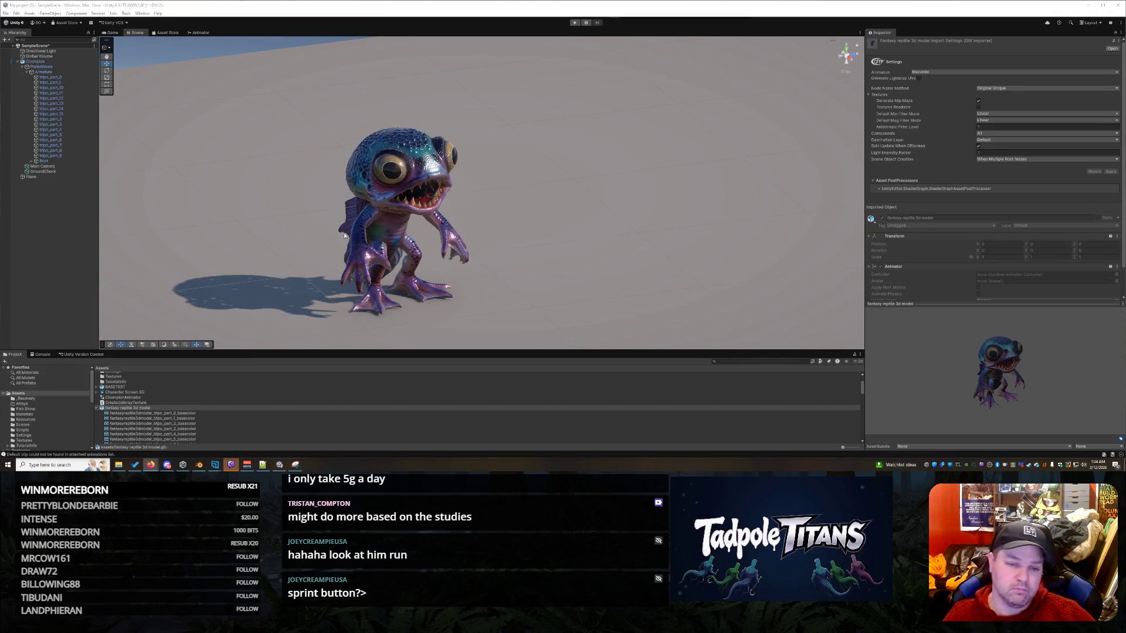
pyautogui.moveTo(530, 234)
pyautogui.mouseDown()
pyautogui.moveTo(485, 233)
pyautogui.moveTo(603, 243)
pyautogui.moveTo(653, 201)
pyautogui.moveTo(658, 178)
pyautogui.moveTo(595, 223)
pyautogui.moveTo(505, 228)
pyautogui.moveTo(518, 233)
pyautogui.mouseUp()
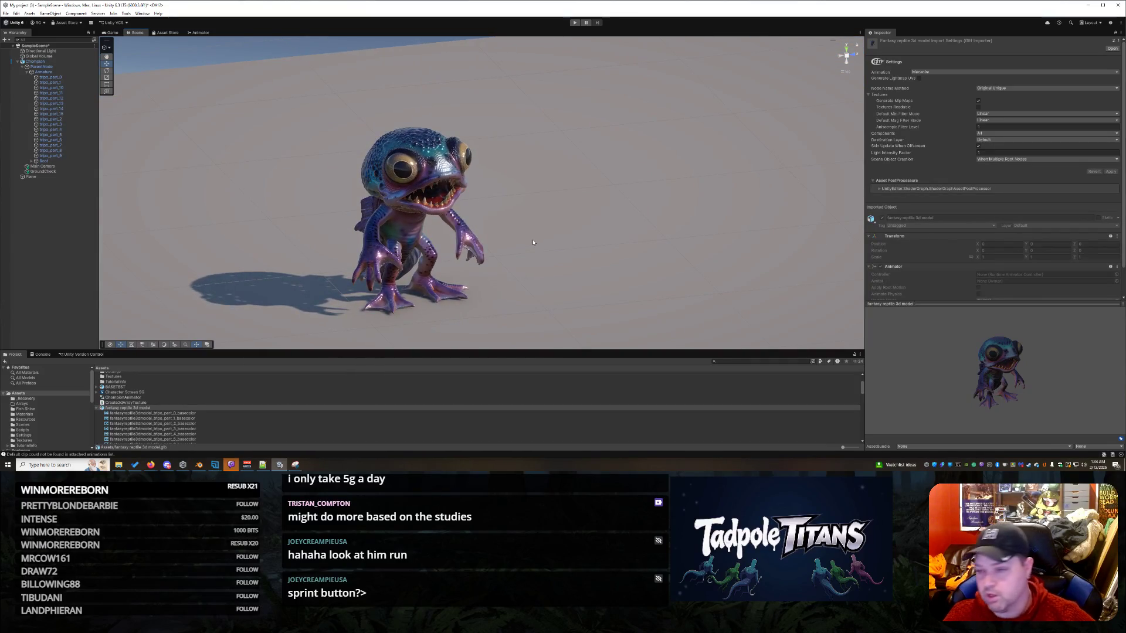
# - Select Chompion in the Hierarchy to show its Animator, Player Movement and Character Controller
pyautogui.hotkey('alt', 'Tab')
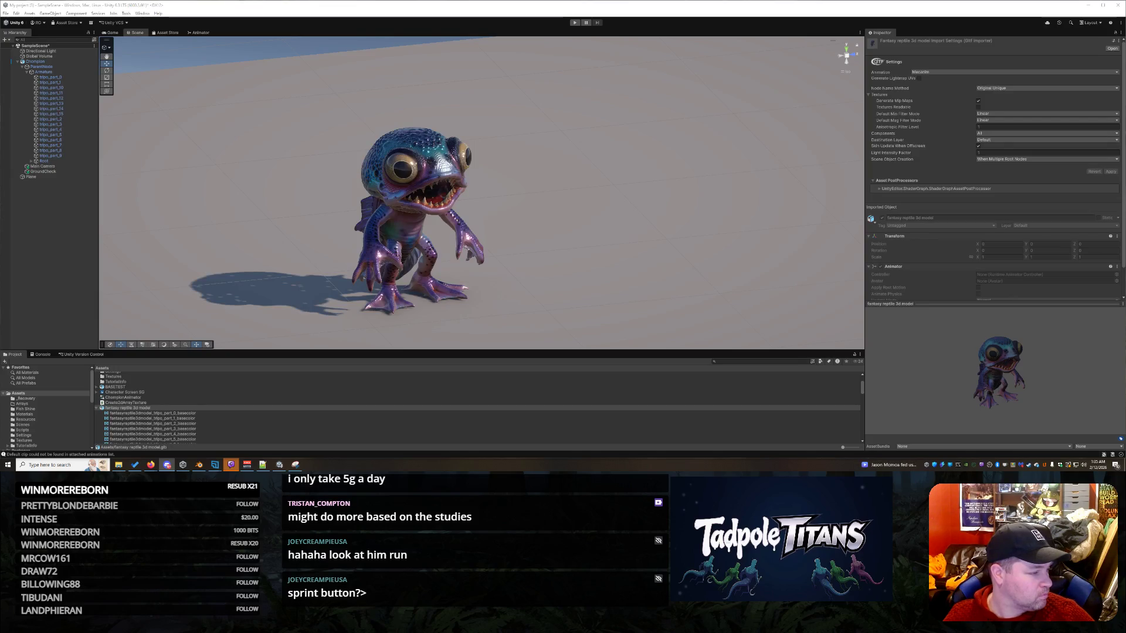
pyautogui.click(56, 62)
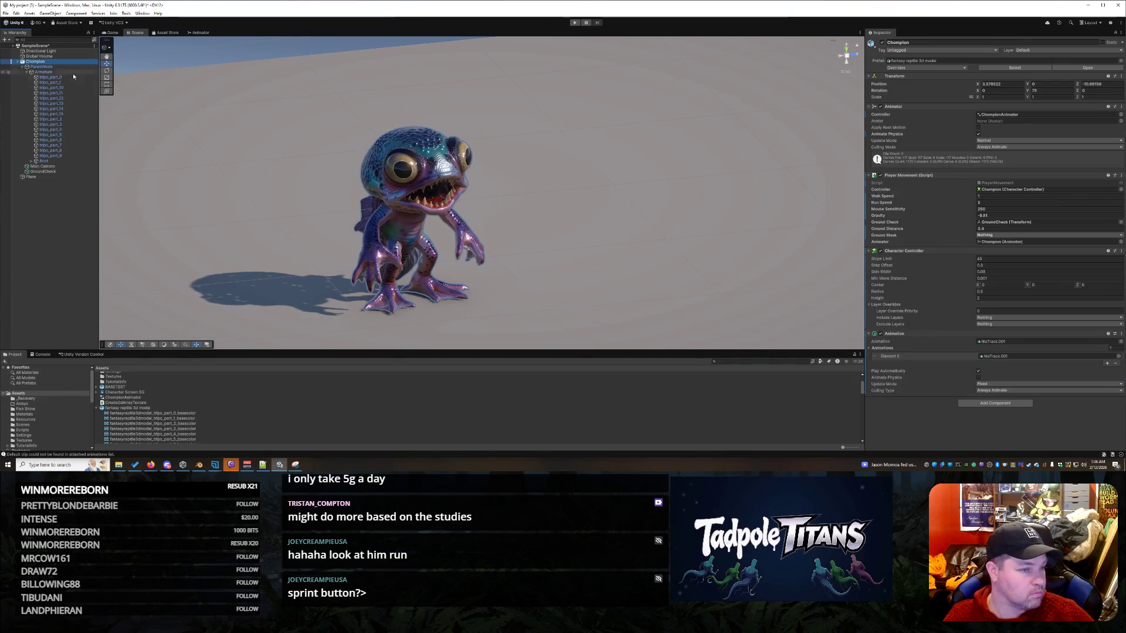
# - Give Chompion an empty parent object named 'ChompionRoot' using Create Empty Parent
pyautogui.rightClick(54, 62)
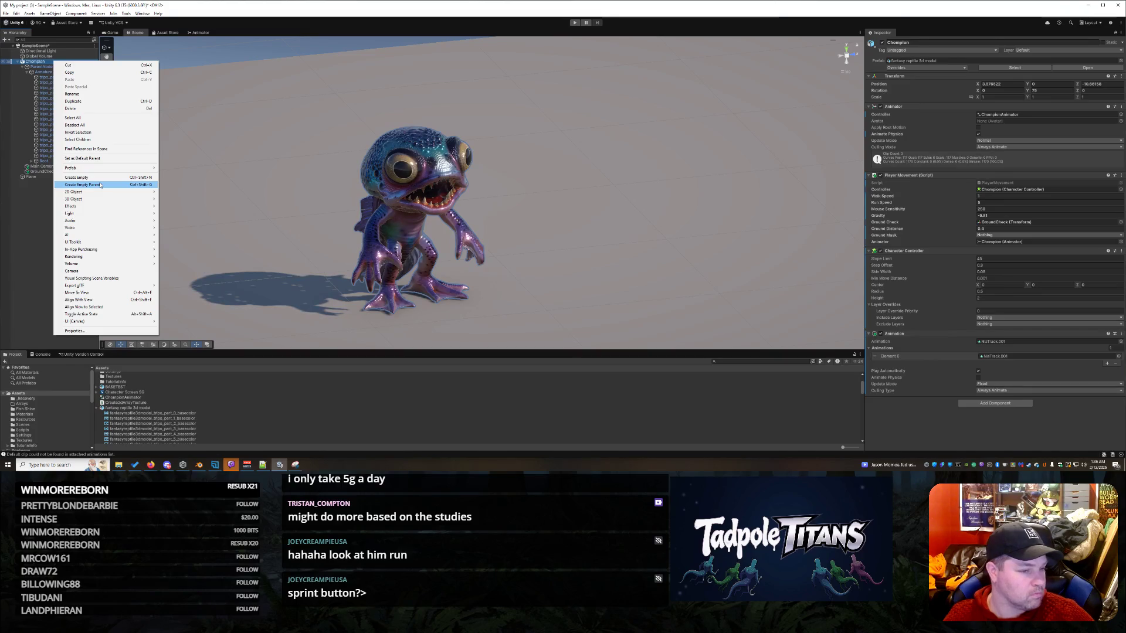
pyautogui.click(100, 185)
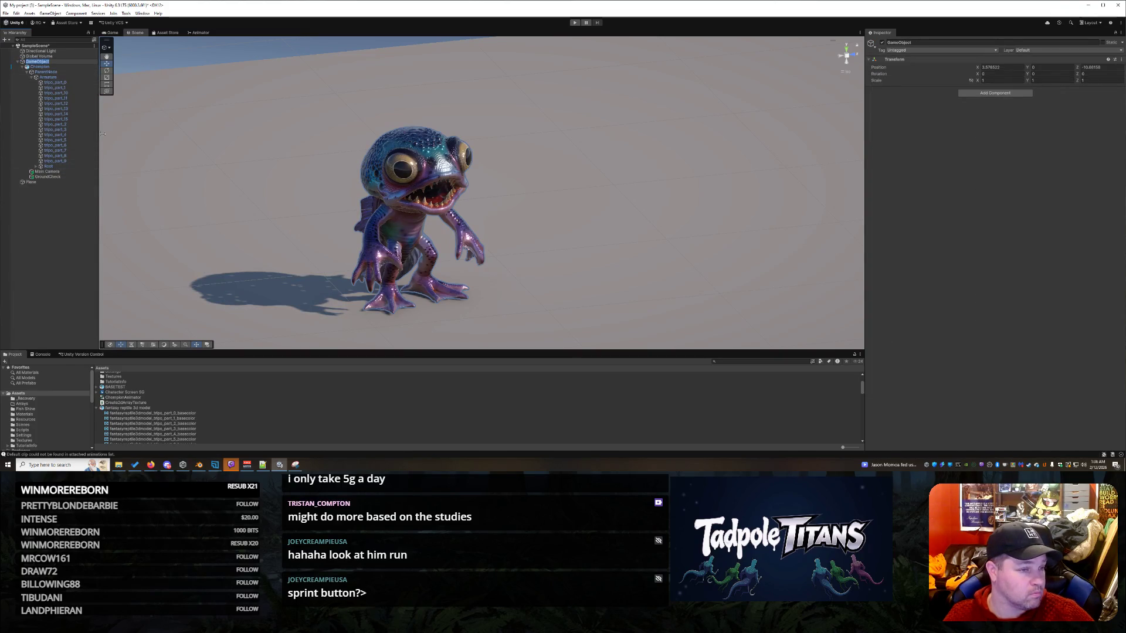
pyautogui.write('Cho')
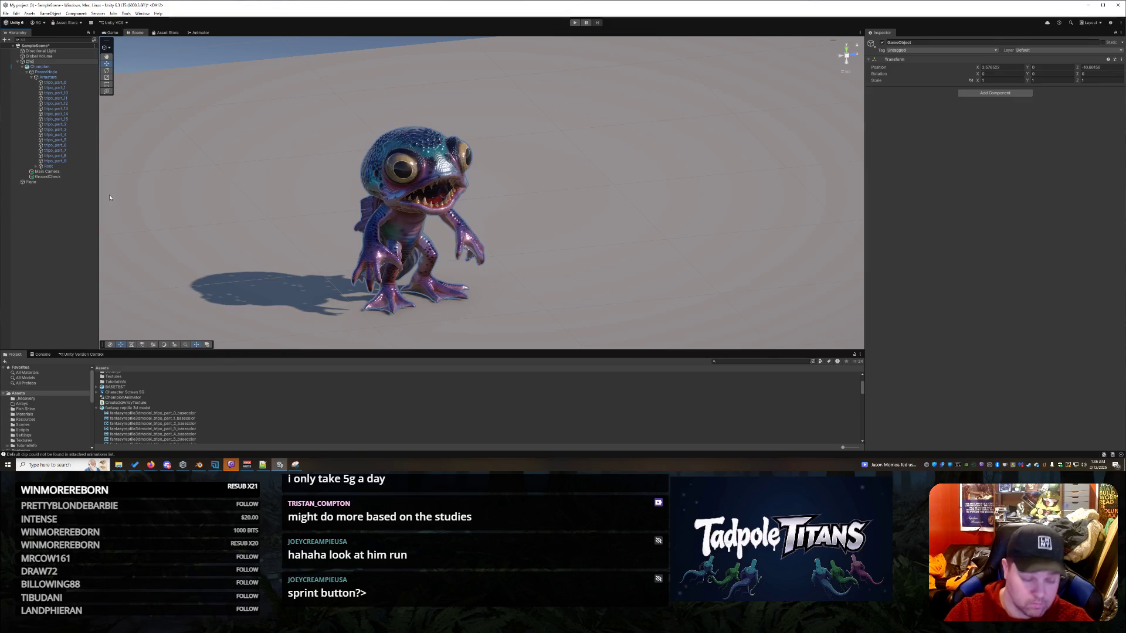
pyautogui.write('mpionRoot')
pyautogui.press('Return')
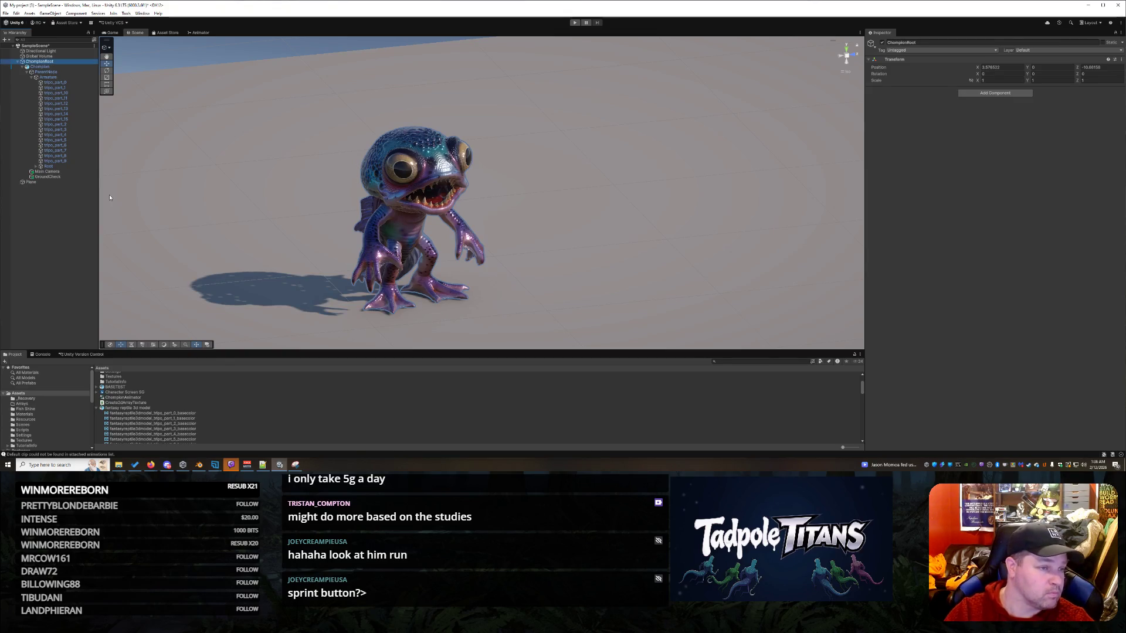